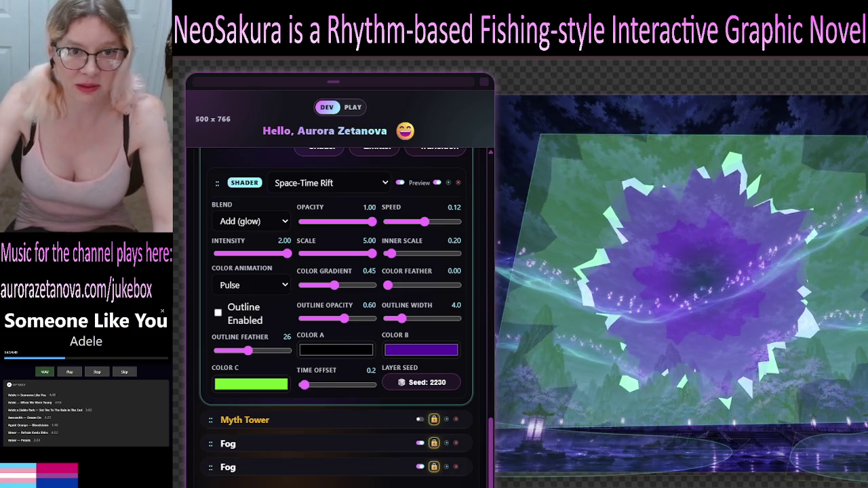
Try the Off, Stretch, Twist and Pulse colour animations on the rift shader, then settle on Stretch.
{"action": "left_click", "coordinate": [251, 285]}
{"action": "left_click", "coordinate": [257, 290]}
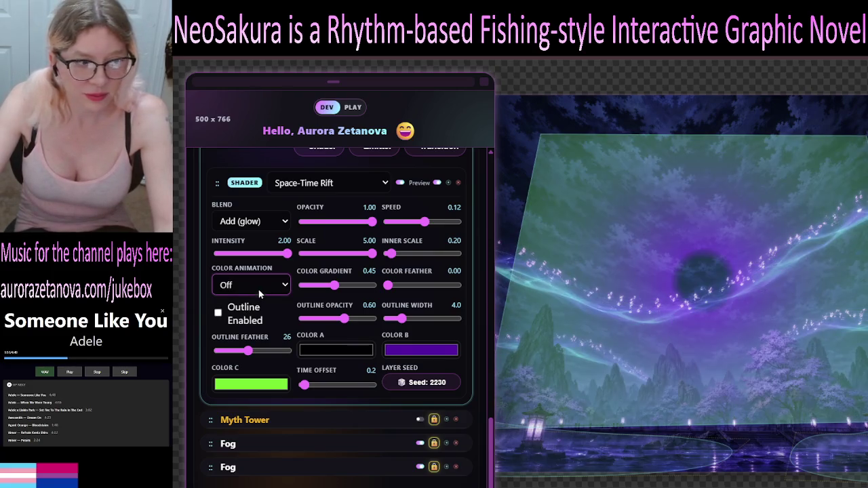
{"action": "left_click", "coordinate": [259, 286]}
{"action": "left_click", "coordinate": [265, 287]}
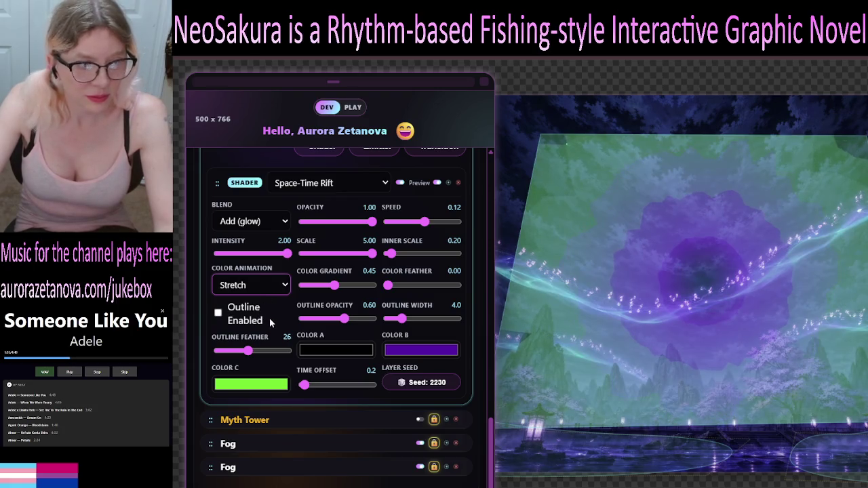
{"action": "key", "text": "Down"}
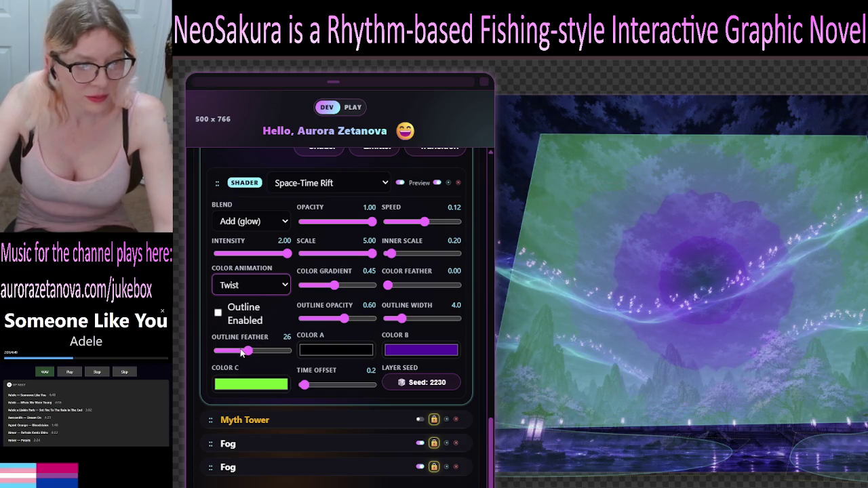
{"action": "key", "text": "Down"}
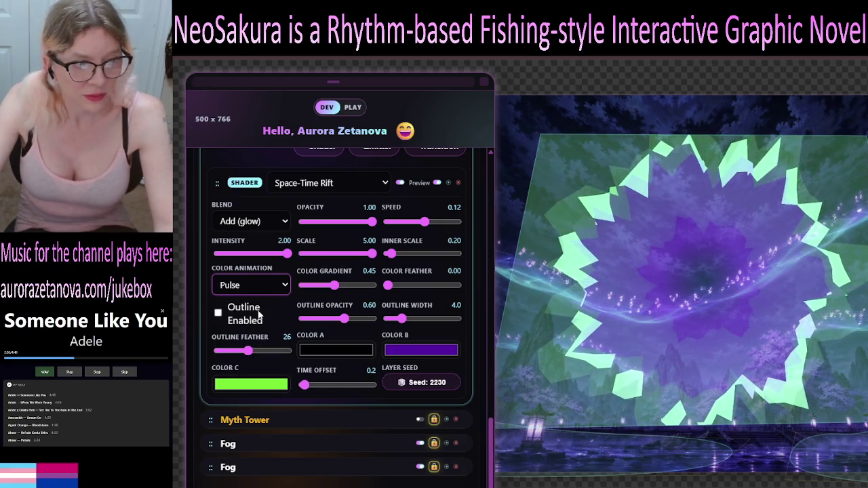
{"action": "key", "text": "Down"}
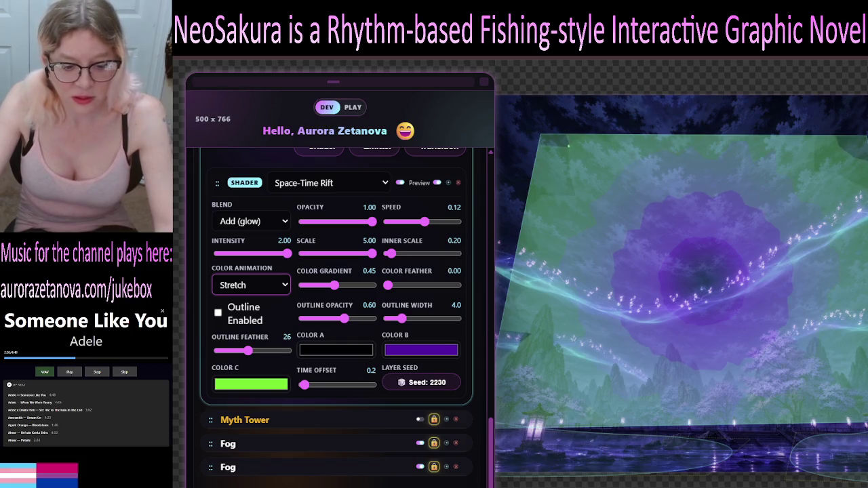
{"action": "key", "text": "Tab"}
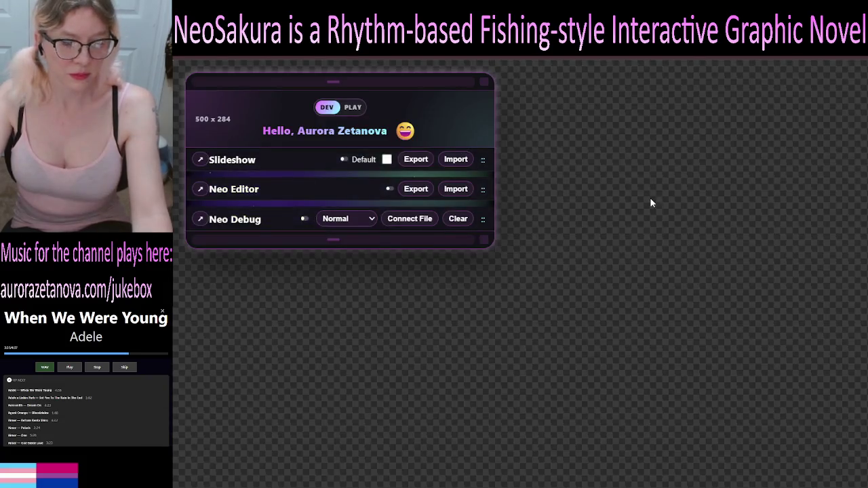
Expand the Neo Editor section and open the Scene - E1F1 settings.
{"action": "left_click", "coordinate": [345, 188]}
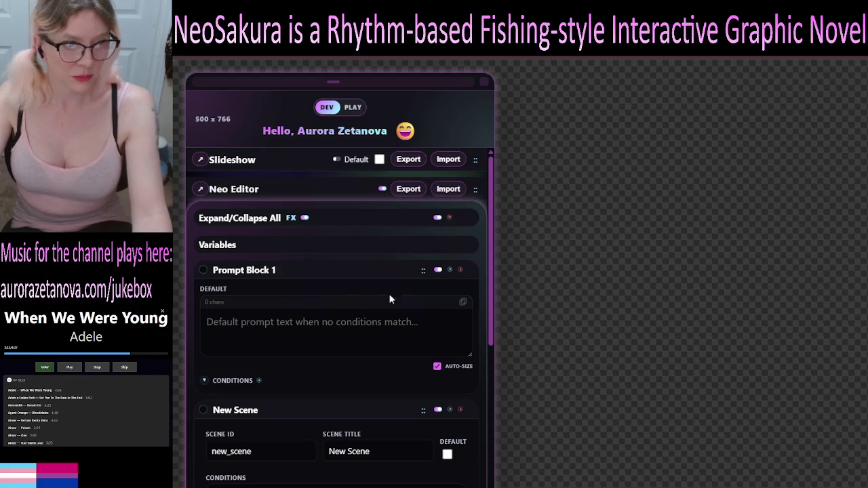
{"action": "left_click", "coordinate": [330, 184]}
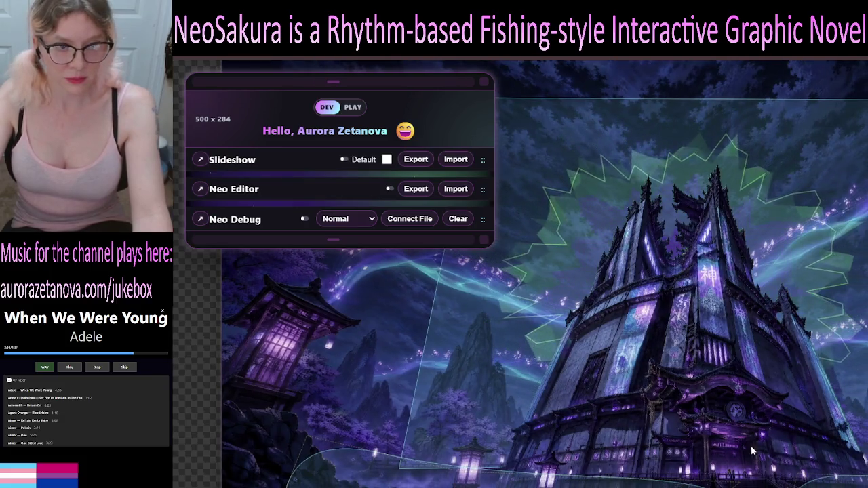
{"action": "left_click", "coordinate": [310, 193]}
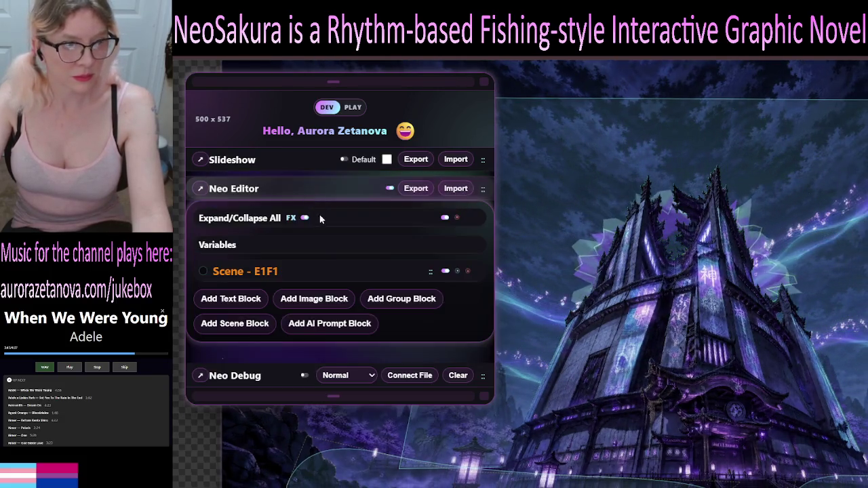
{"action": "left_click", "coordinate": [257, 220]}
{"action": "left_click", "coordinate": [257, 220]}
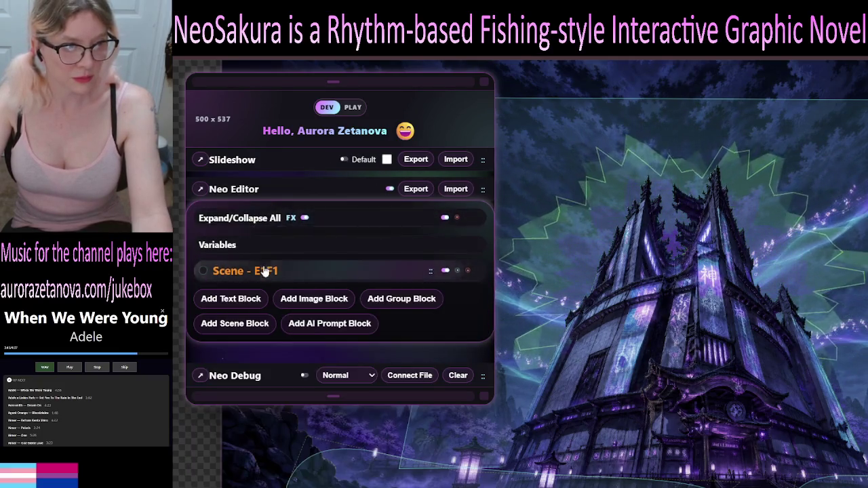
Expand the Tower Glow element and scroll down to its Space-Time Rift shader modifier.
{"action": "left_click", "coordinate": [258, 270]}
{"action": "scroll", "coordinate": [318, 344], "scroll_direction": "down", "scroll_amount": 5}
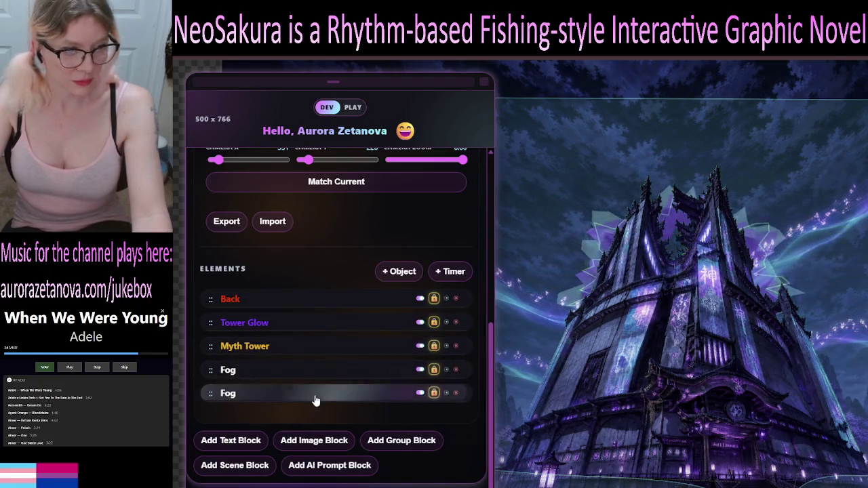
{"action": "left_click", "coordinate": [324, 327]}
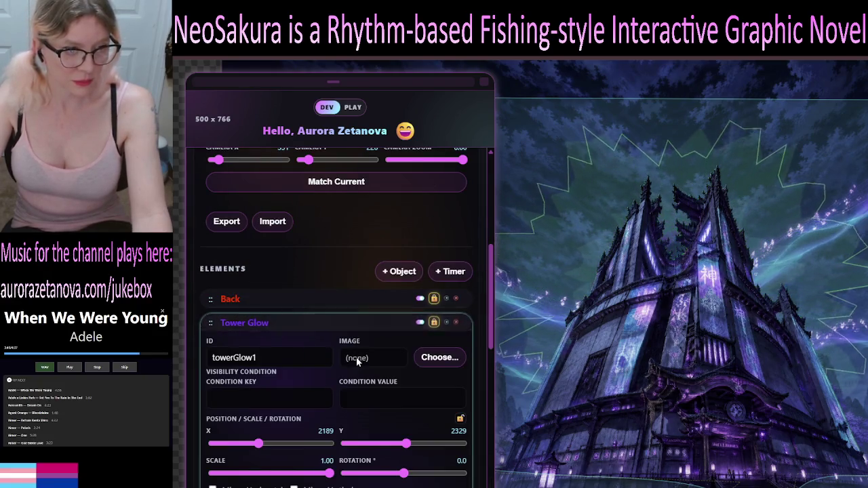
{"action": "scroll", "coordinate": [356, 357], "scroll_direction": "down", "scroll_amount": 4}
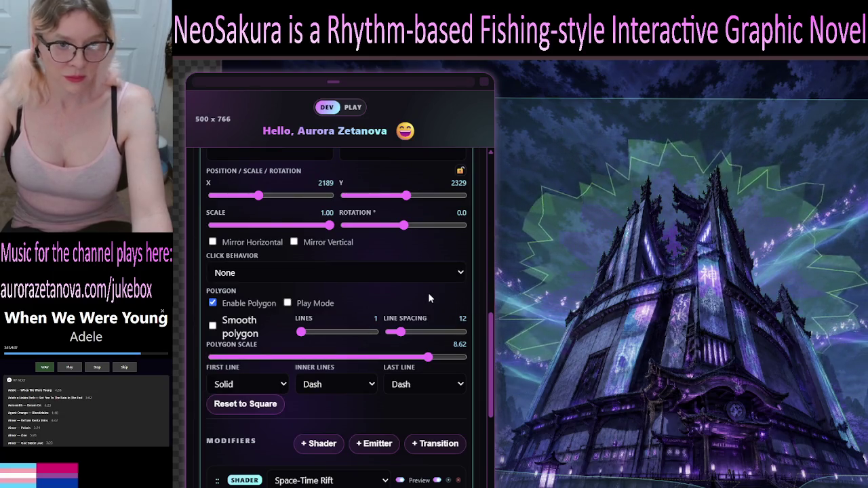
{"action": "scroll", "coordinate": [428, 292], "scroll_direction": "up", "scroll_amount": 1}
{"action": "scroll", "coordinate": [428, 292], "scroll_direction": "down", "scroll_amount": 3}
{"action": "scroll", "coordinate": [427, 299], "scroll_direction": "down", "scroll_amount": 2}
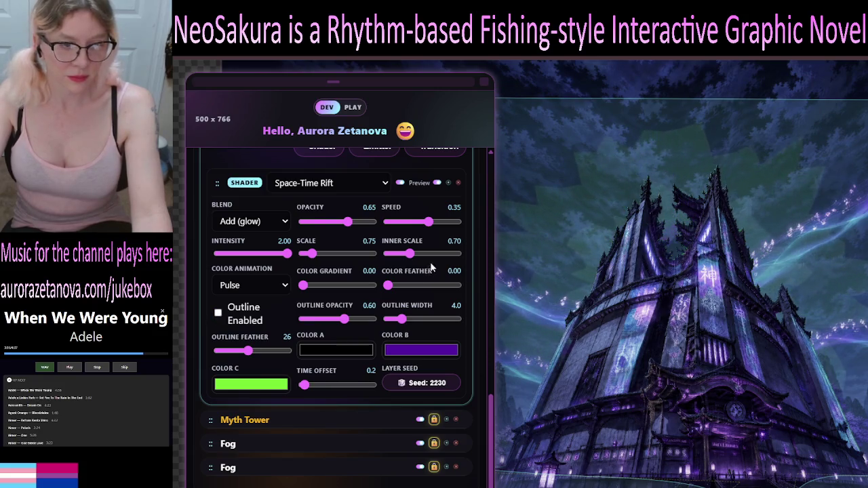
Hide Myth Tower, then set the rift's colour gradient 0.70, inner scale 0.20, outline opacity 1.00.
{"action": "left_click", "coordinate": [420, 419]}
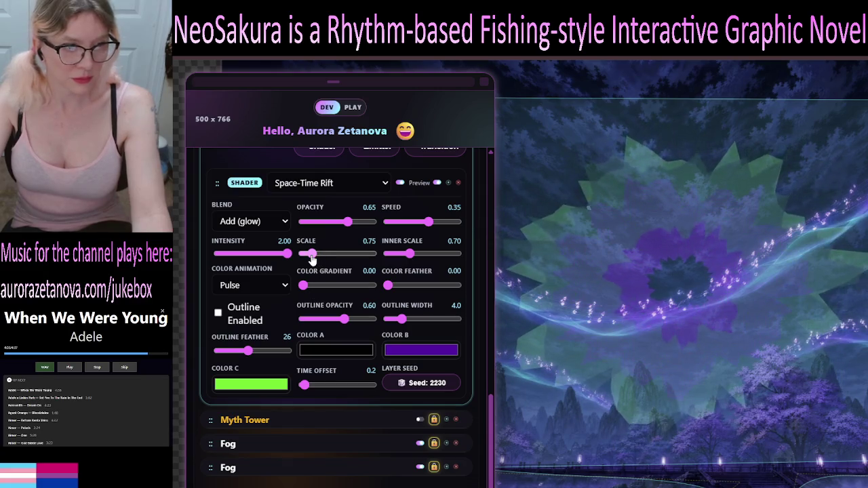
{"action": "left_click_drag", "start_coordinate": [303, 285], "coordinate": [353, 298]}
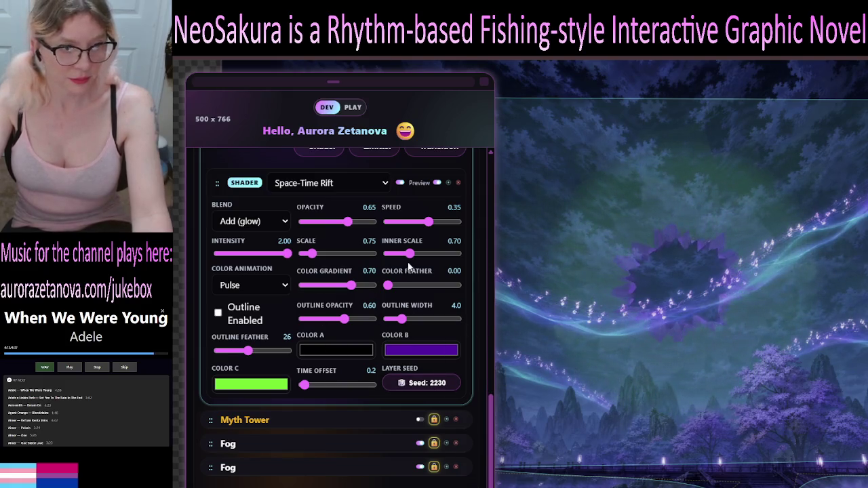
{"action": "left_click_drag", "start_coordinate": [411, 255], "coordinate": [390, 255]}
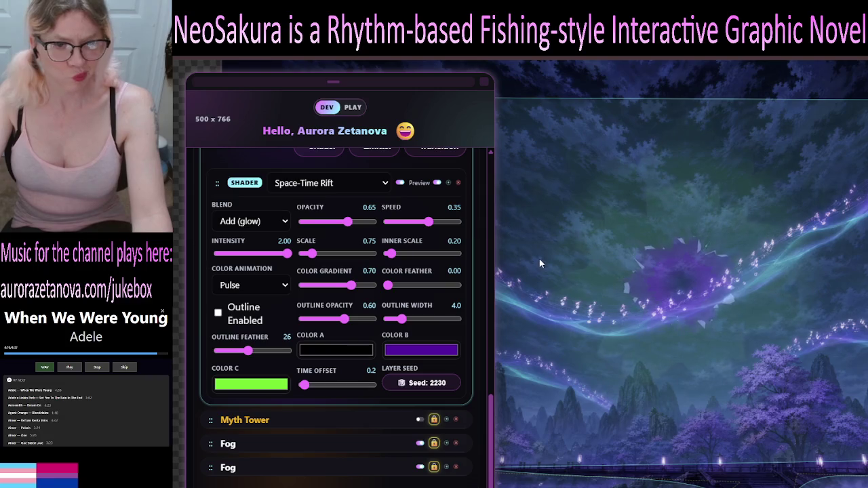
{"action": "mouse_move", "coordinate": [360, 316]}
{"action": "left_mouse_down"}
{"action": "mouse_move", "coordinate": [353, 319]}
{"action": "mouse_move", "coordinate": [380, 330]}
{"action": "left_mouse_up"}
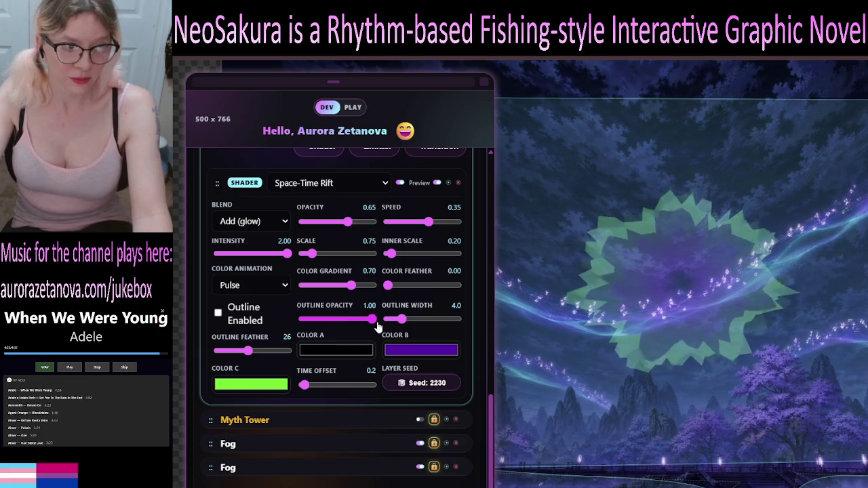
Enable the outline, set width 20, outline feather 30 and colour feather 1.00, then disable the outline.
{"action": "left_click", "coordinate": [218, 312]}
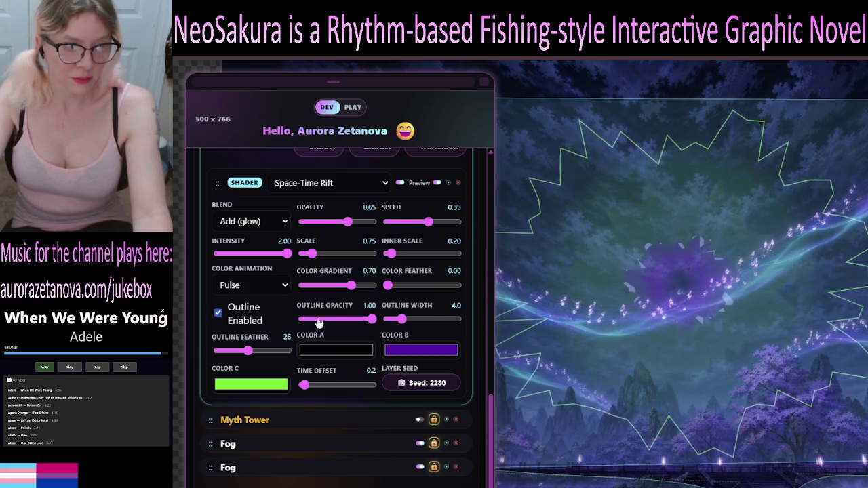
{"action": "mouse_move", "coordinate": [371, 320]}
{"action": "left_mouse_down"}
{"action": "mouse_move", "coordinate": [278, 318]}
{"action": "mouse_move", "coordinate": [315, 328]}
{"action": "mouse_move", "coordinate": [290, 330]}
{"action": "left_mouse_up"}
{"action": "key", "text": "Left"}
{"action": "key", "text": "Left"}
{"action": "key", "text": "Left"}
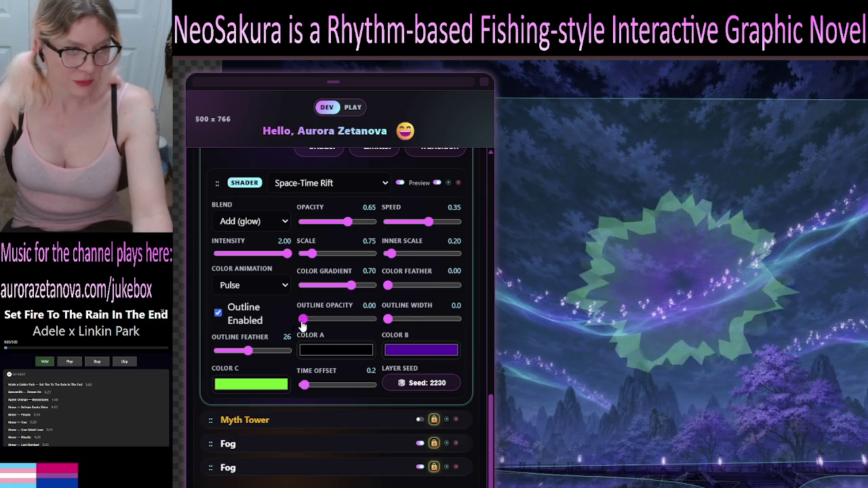
{"action": "mouse_move", "coordinate": [375, 330]}
{"action": "left_mouse_down"}
{"action": "mouse_move", "coordinate": [404, 320]}
{"action": "mouse_move", "coordinate": [453, 333]}
{"action": "left_mouse_up"}
{"action": "mouse_move", "coordinate": [248, 350]}
{"action": "left_mouse_down"}
{"action": "mouse_move", "coordinate": [306, 355]}
{"action": "mouse_move", "coordinate": [217, 350]}
{"action": "left_mouse_up"}
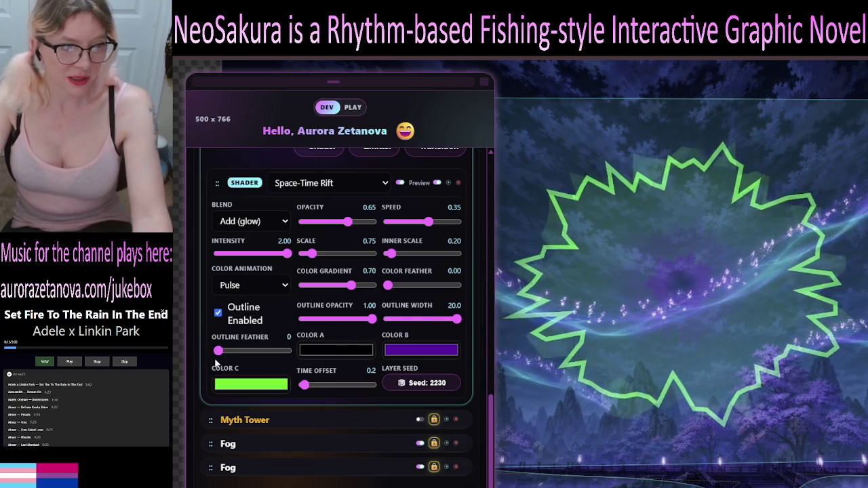
{"action": "left_click_drag", "start_coordinate": [224, 353], "coordinate": [252, 351]}
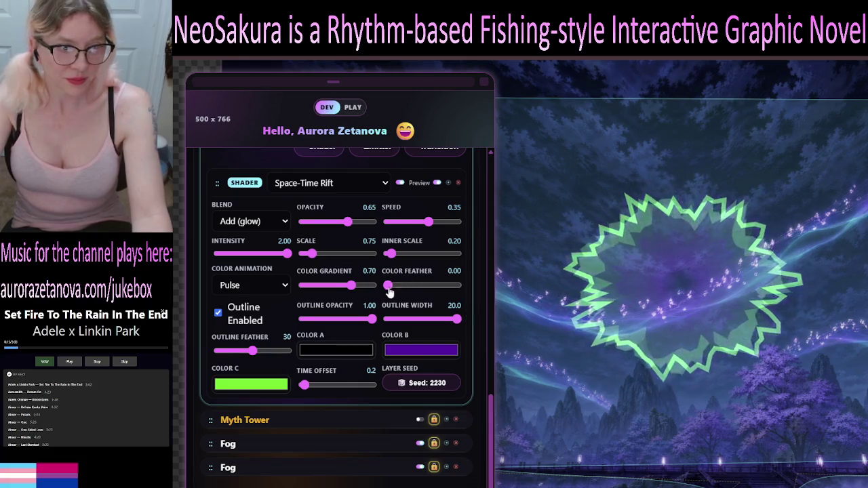
{"action": "left_click_drag", "start_coordinate": [389, 285], "coordinate": [461, 288]}
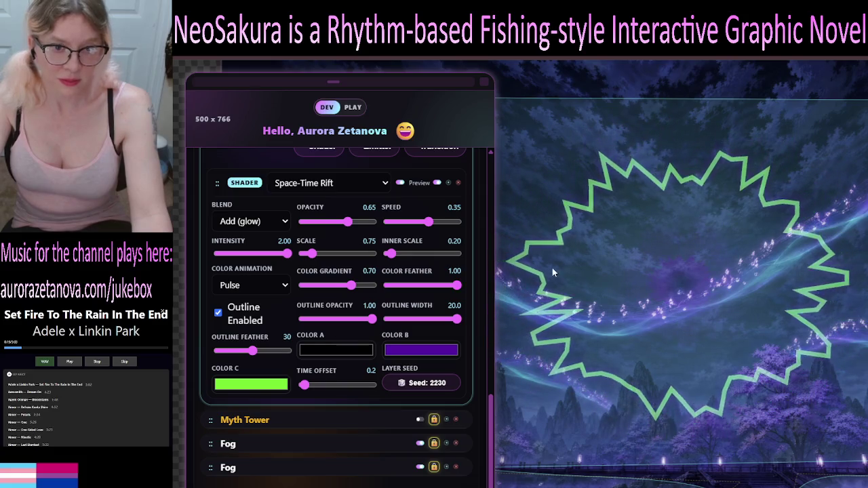
{"action": "left_click", "coordinate": [218, 312]}
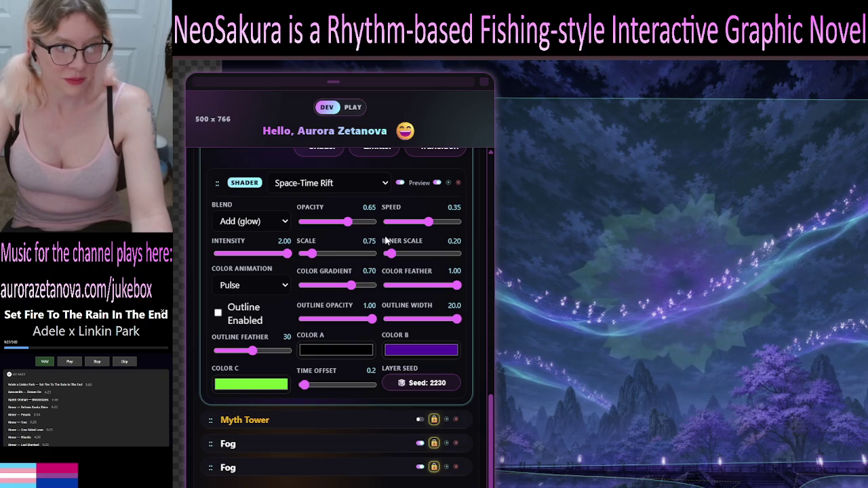
Make the rift fully opaque, then set intensity 1.11, speed 0.46 and scale 5.00.
{"action": "left_click_drag", "start_coordinate": [348, 228], "coordinate": [378, 233]}
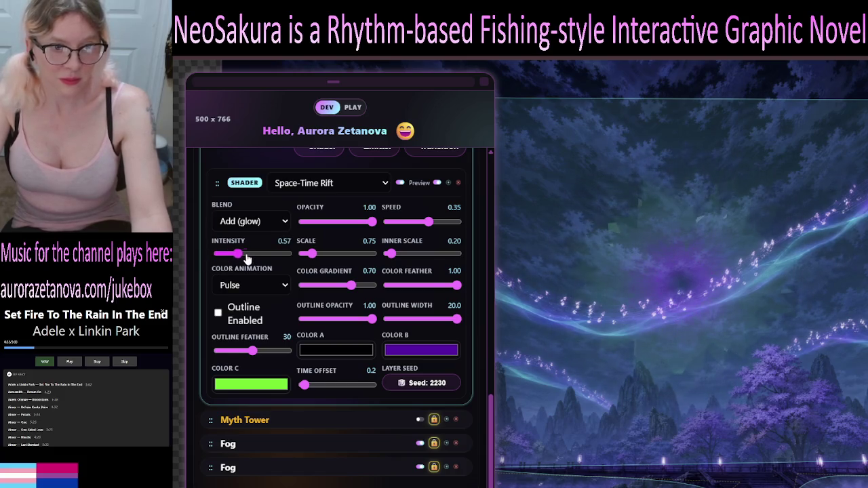
{"action": "left_click", "coordinate": [219, 253]}
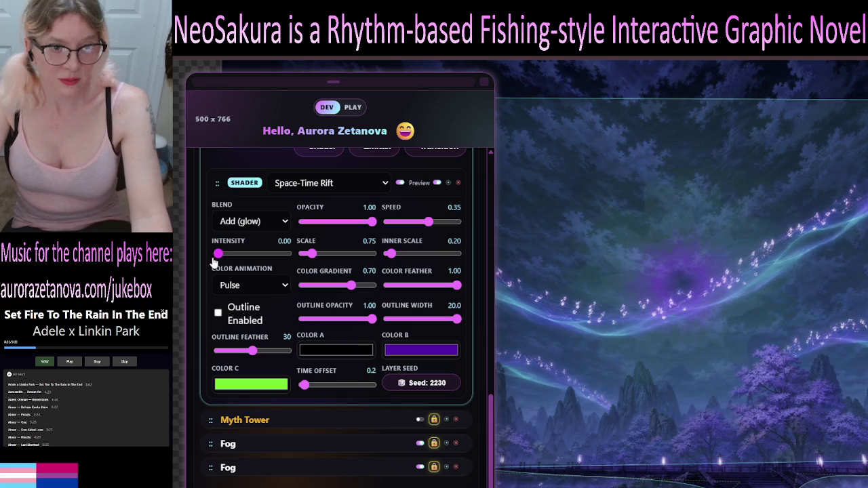
{"action": "mouse_move", "coordinate": [242, 265]}
{"action": "left_mouse_down"}
{"action": "mouse_move", "coordinate": [268, 262]}
{"action": "mouse_move", "coordinate": [212, 271]}
{"action": "mouse_move", "coordinate": [309, 284]}
{"action": "mouse_move", "coordinate": [249, 290]}
{"action": "mouse_move", "coordinate": [314, 297]}
{"action": "left_mouse_up"}
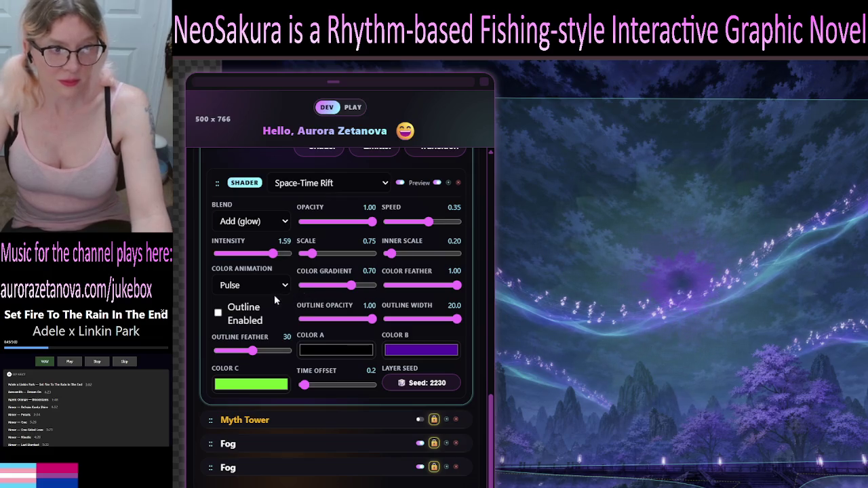
{"action": "left_click_drag", "start_coordinate": [296, 246], "coordinate": [256, 254]}
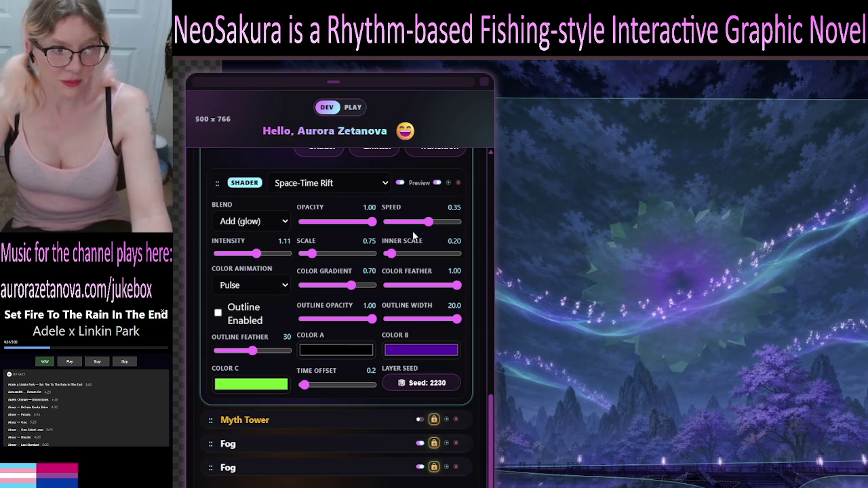
{"action": "left_click_drag", "start_coordinate": [429, 223], "coordinate": [457, 230]}
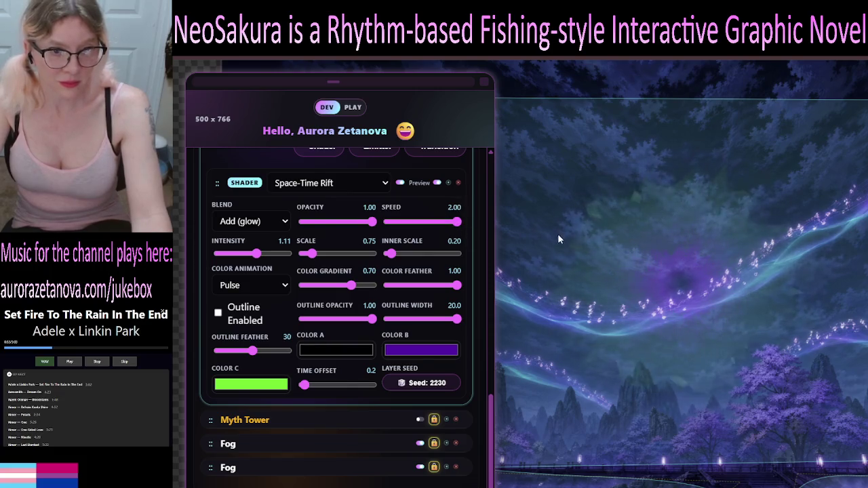
{"action": "left_click", "coordinate": [445, 222]}
{"action": "left_click", "coordinate": [431, 223]}
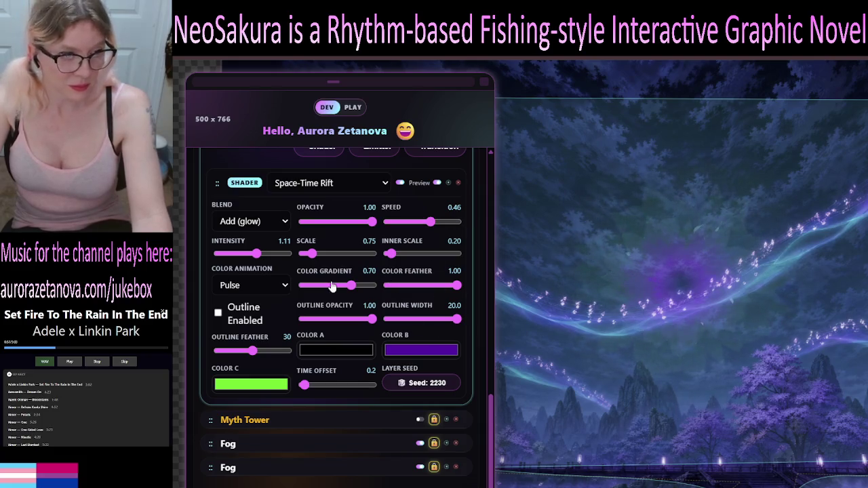
{"action": "left_click_drag", "start_coordinate": [314, 257], "coordinate": [471, 273]}
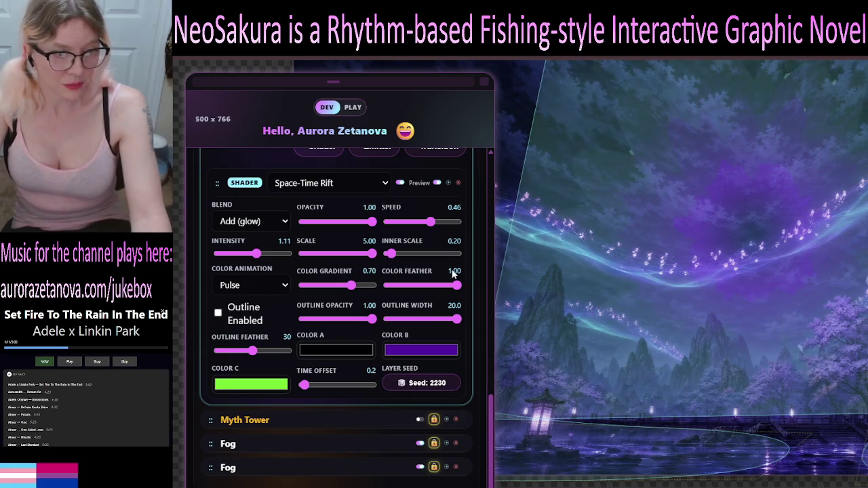
{"action": "left_click", "coordinate": [407, 285]}
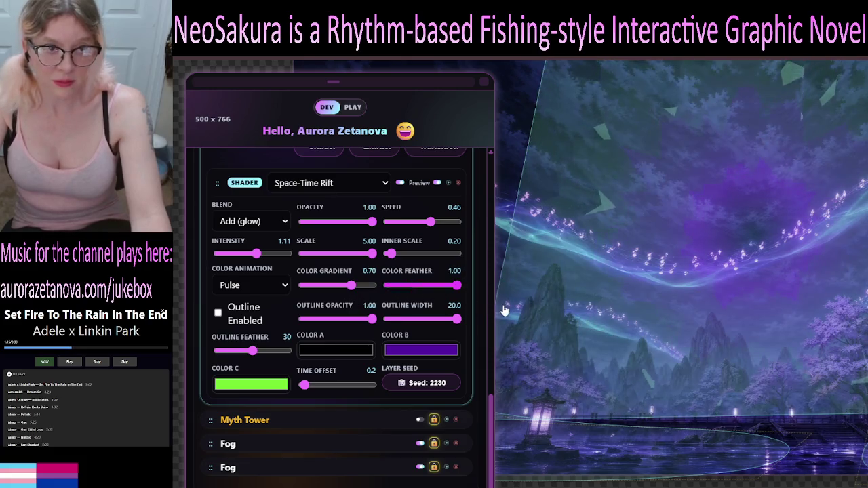
Compare colour feather at 0 and 1.00, lower colour gradient to 0.45, and keep colour feather at 1.00.
{"action": "left_click", "coordinate": [388, 285]}
{"action": "left_click_drag", "start_coordinate": [487, 319], "coordinate": [473, 321]}
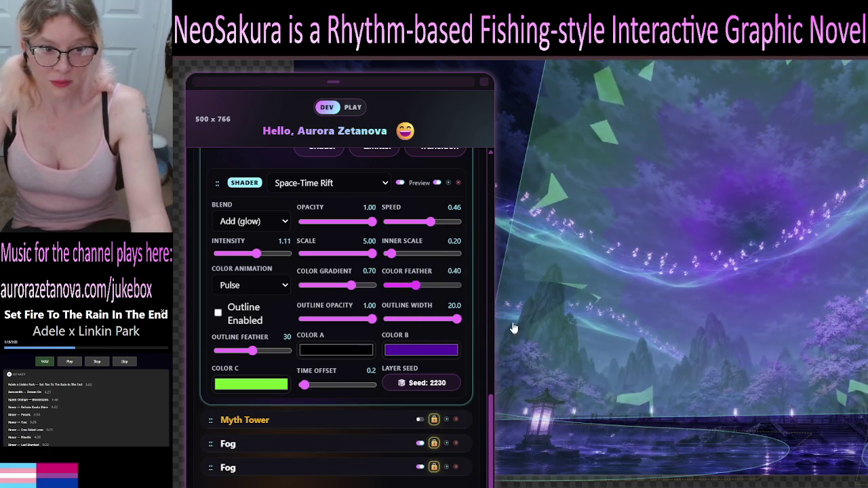
{"action": "left_click", "coordinate": [386, 284]}
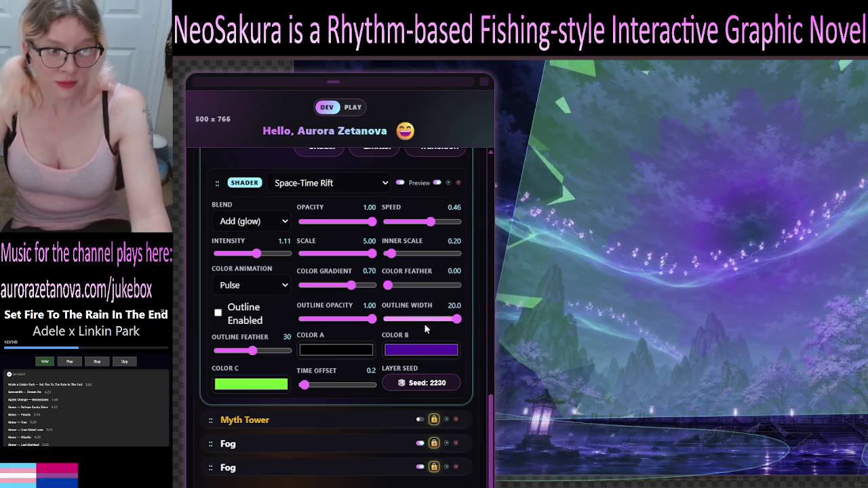
{"action": "mouse_move", "coordinate": [389, 287]}
{"action": "left_mouse_down"}
{"action": "mouse_move", "coordinate": [461, 287]}
{"action": "mouse_move", "coordinate": [341, 312]}
{"action": "mouse_move", "coordinate": [462, 285]}
{"action": "left_mouse_up"}
{"action": "mouse_move", "coordinate": [352, 286]}
{"action": "left_mouse_down"}
{"action": "mouse_move", "coordinate": [305, 288]}
{"action": "mouse_move", "coordinate": [292, 303]}
{"action": "mouse_move", "coordinate": [349, 306]}
{"action": "left_mouse_up"}
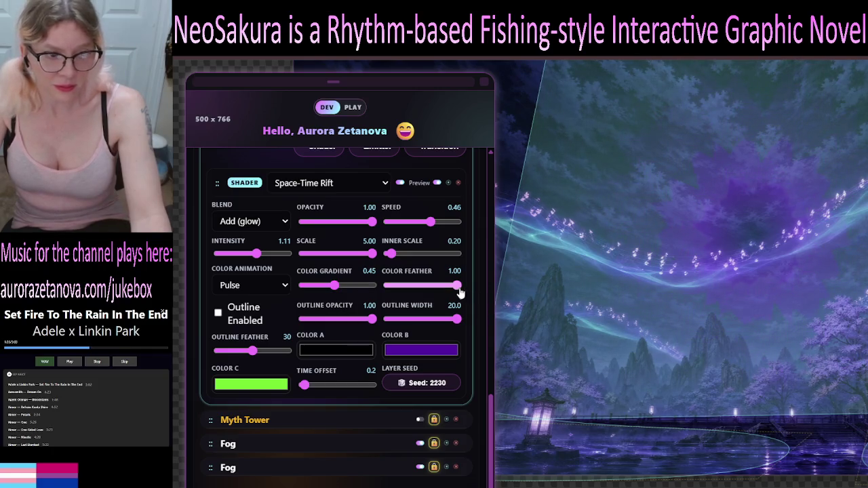
{"action": "left_click_drag", "start_coordinate": [443, 285], "coordinate": [385, 286]}
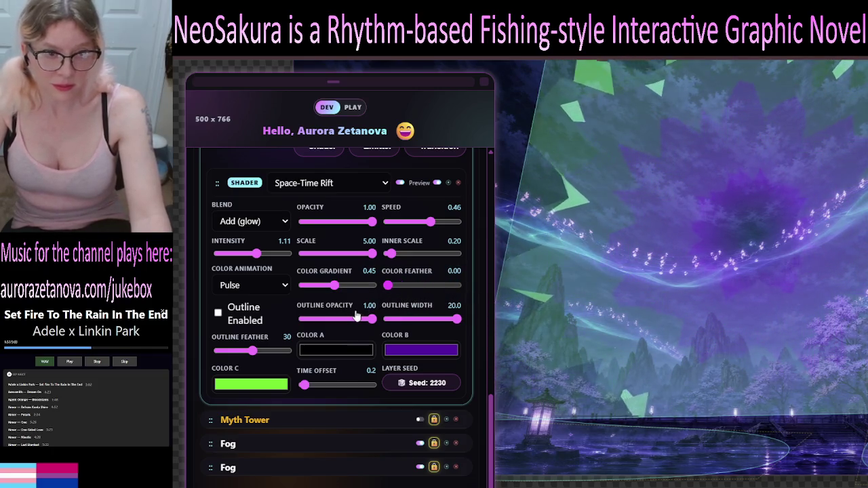
{"action": "mouse_move", "coordinate": [404, 319]}
{"action": "left_mouse_down"}
{"action": "mouse_move", "coordinate": [499, 319]}
{"action": "mouse_move", "coordinate": [322, 330]}
{"action": "mouse_move", "coordinate": [542, 335]}
{"action": "mouse_move", "coordinate": [473, 347]}
{"action": "left_mouse_up"}
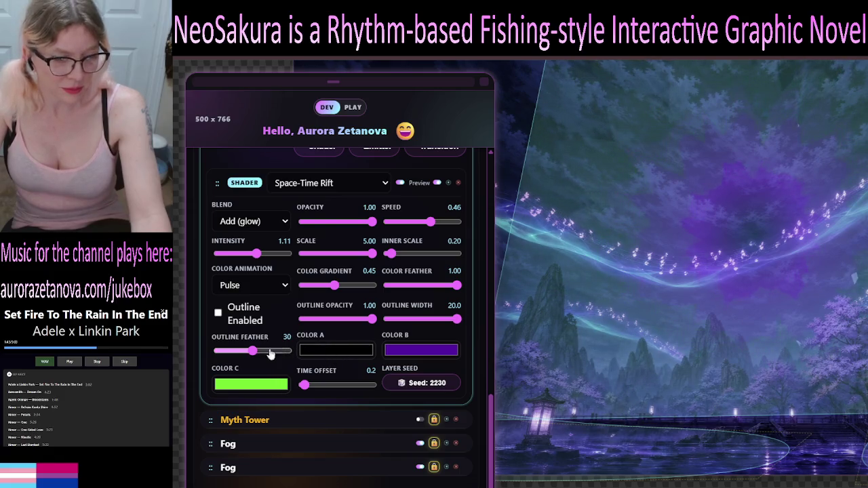
Pick red for the rift's Color A, then select Myth Tower and return to the Space-Time Rift layer.
{"action": "left_click", "coordinate": [352, 353]}
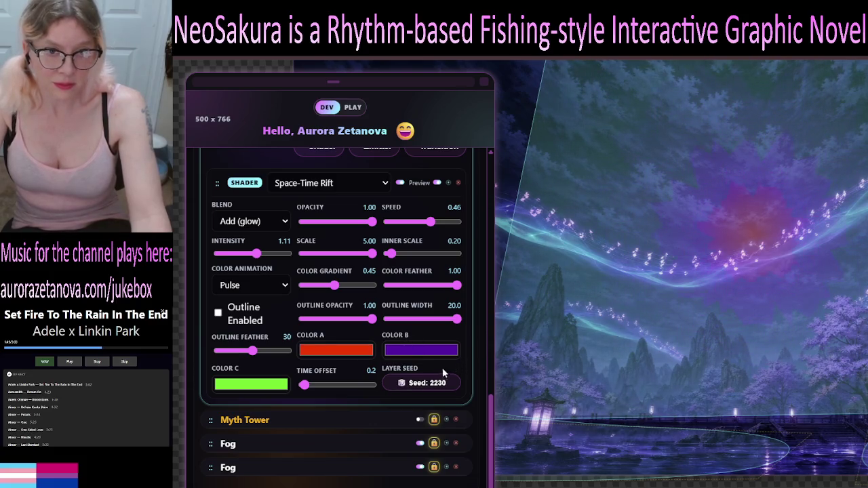
{"action": "key", "text": "Escape"}
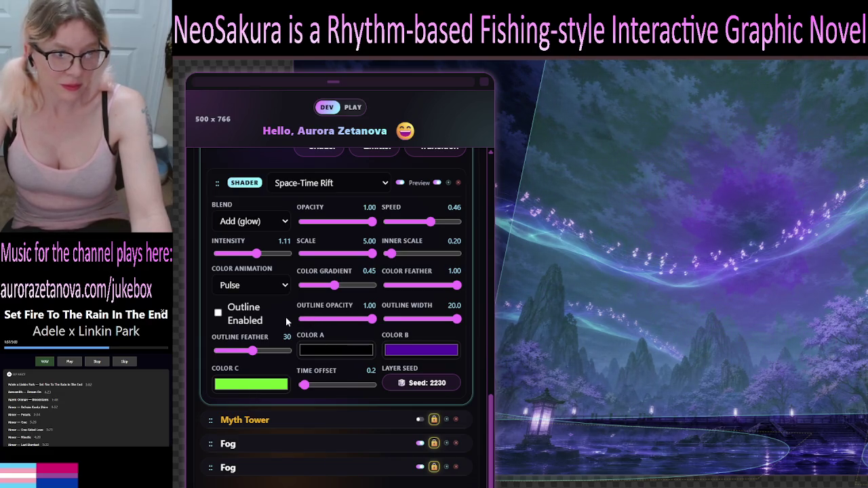
{"action": "key", "text": "Escape"}
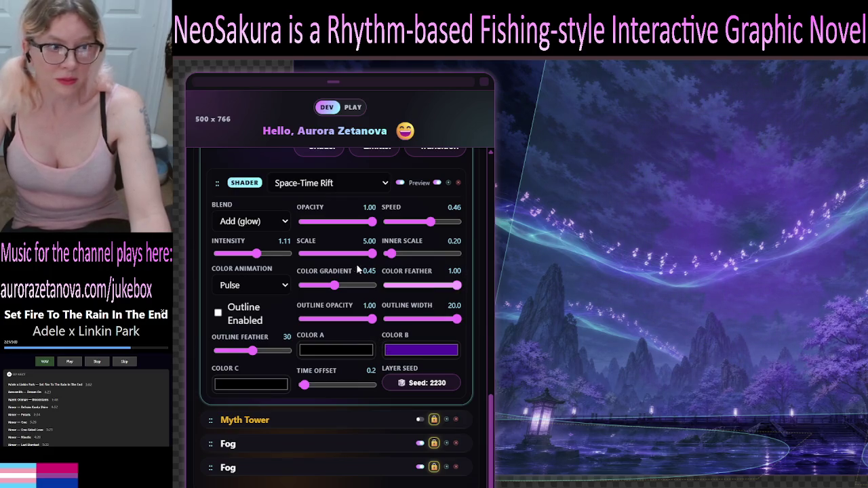
{"action": "left_click", "coordinate": [346, 425]}
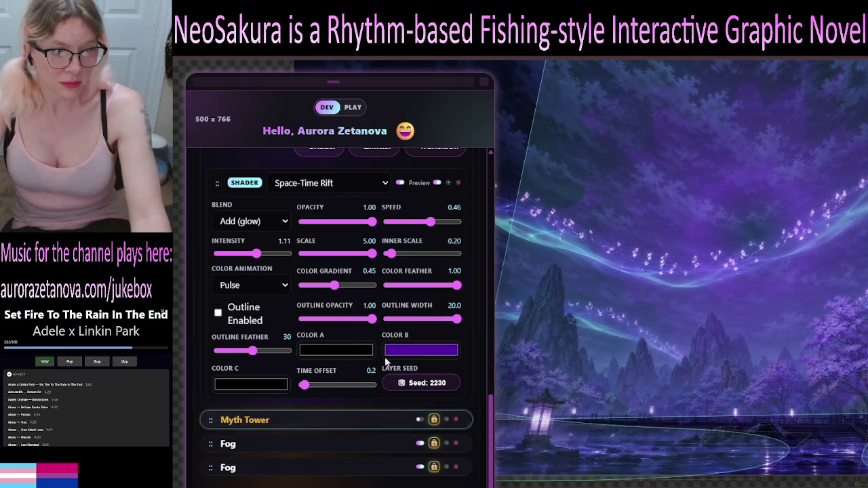
{"action": "left_click", "coordinate": [408, 357]}
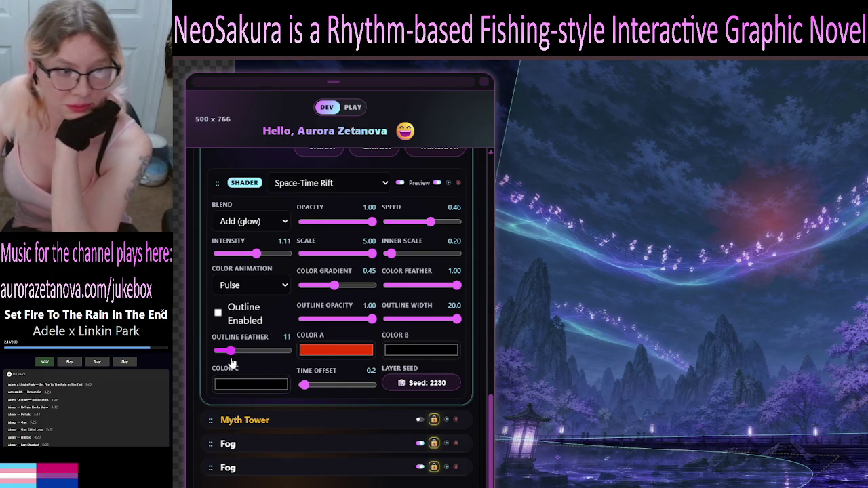
Enlarge the rift's inner scale to 1.25 and bring outline feather down to 0.
{"action": "mouse_move", "coordinate": [392, 258]}
{"action": "left_mouse_down"}
{"action": "mouse_move", "coordinate": [438, 258]}
{"action": "mouse_move", "coordinate": [429, 261]}
{"action": "left_mouse_up"}
{"action": "scroll", "coordinate": [741, 271], "scroll_direction": "down", "scroll_amount": 2}
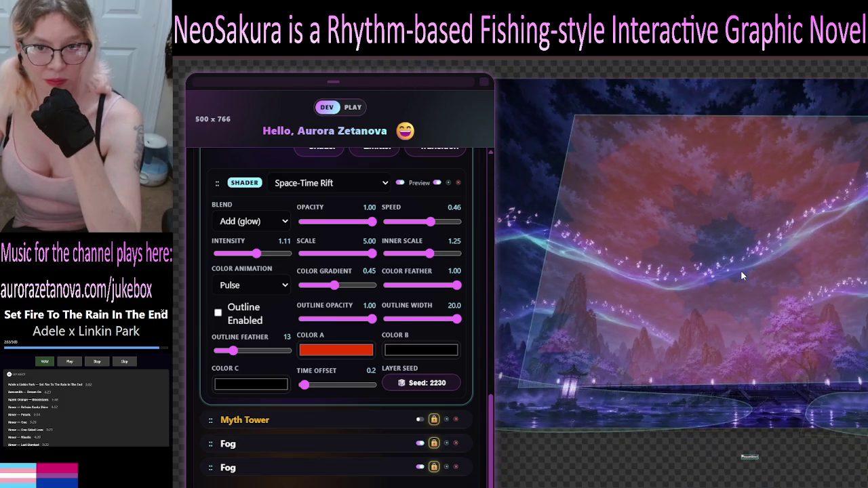
{"action": "scroll", "coordinate": [741, 269], "scroll_direction": "up", "scroll_amount": 2}
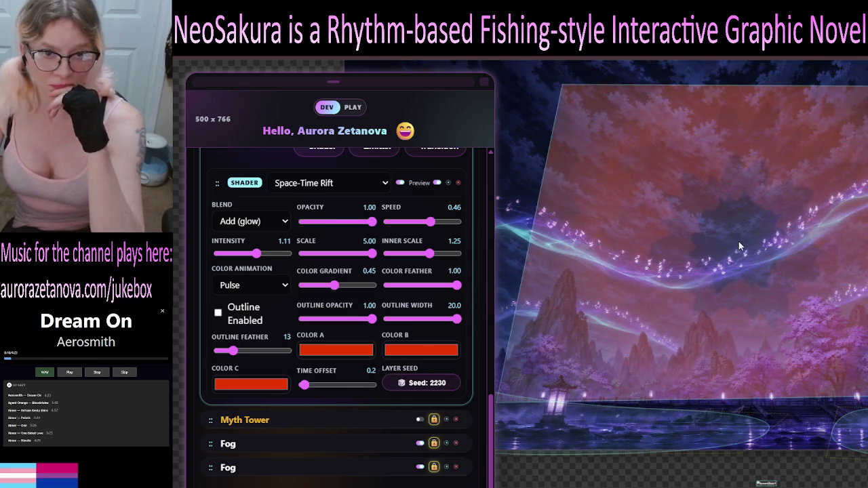
{"action": "left_click_drag", "start_coordinate": [232, 356], "coordinate": [329, 355]}
{"action": "left_click_drag", "start_coordinate": [261, 358], "coordinate": [173, 363]}
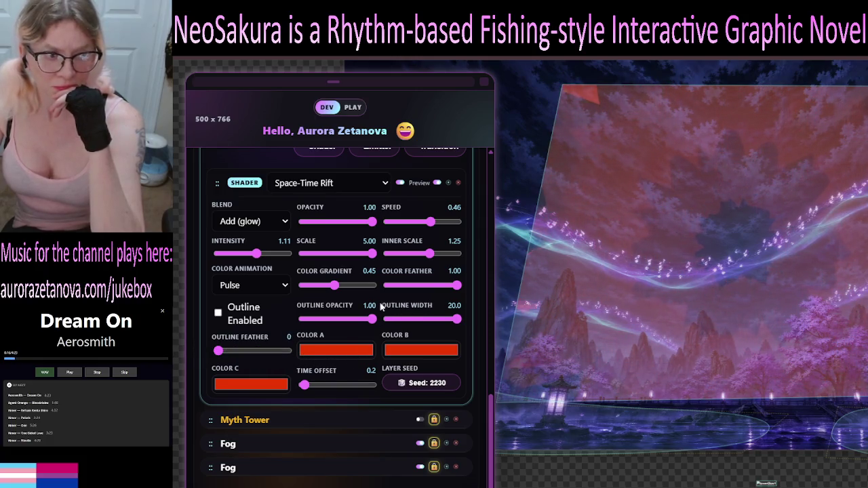
Test colour gradient values, settle on 1.00 for solid red, and adjust the glow intensity.
{"action": "left_click_drag", "start_coordinate": [333, 289], "coordinate": [290, 286]}
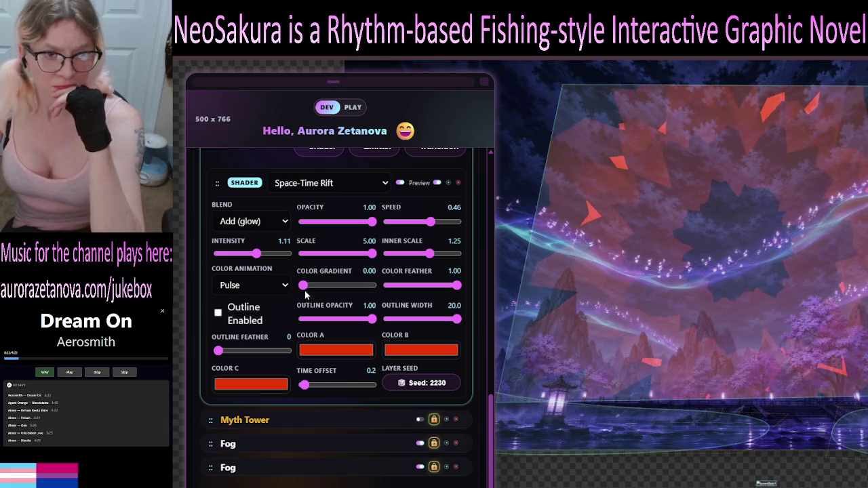
{"action": "left_click", "coordinate": [306, 285]}
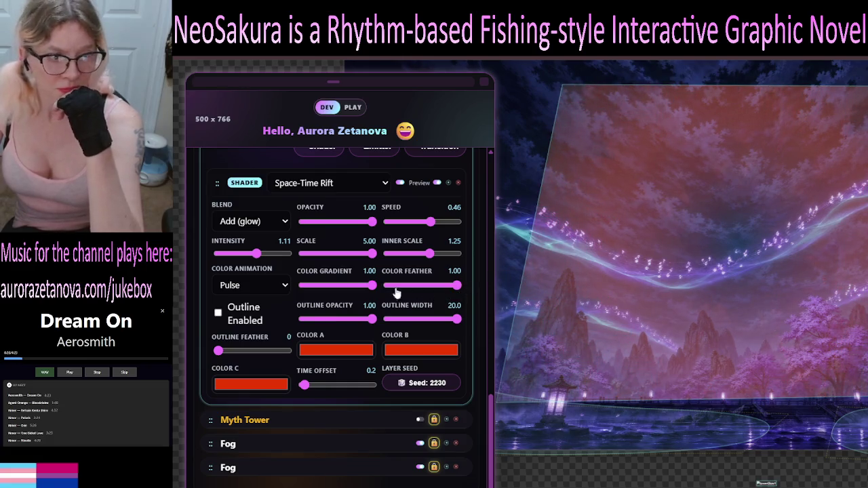
{"action": "mouse_move", "coordinate": [372, 285]}
{"action": "left_mouse_down"}
{"action": "mouse_move", "coordinate": [355, 285]}
{"action": "mouse_move", "coordinate": [375, 286]}
{"action": "left_mouse_up"}
{"action": "mouse_move", "coordinate": [457, 286]}
{"action": "left_mouse_down"}
{"action": "mouse_move", "coordinate": [390, 285]}
{"action": "mouse_move", "coordinate": [373, 299]}
{"action": "left_mouse_up"}
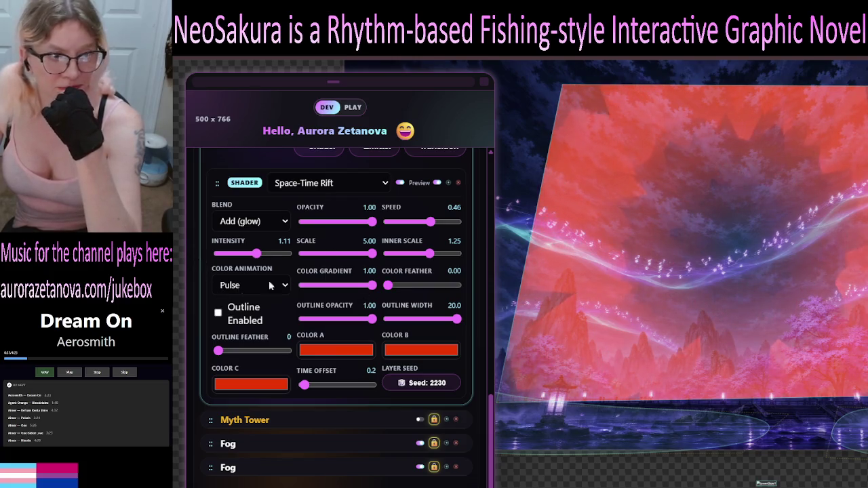
{"action": "mouse_move", "coordinate": [254, 255]}
{"action": "left_mouse_down"}
{"action": "mouse_move", "coordinate": [291, 254]}
{"action": "mouse_move", "coordinate": [219, 275]}
{"action": "left_mouse_up"}
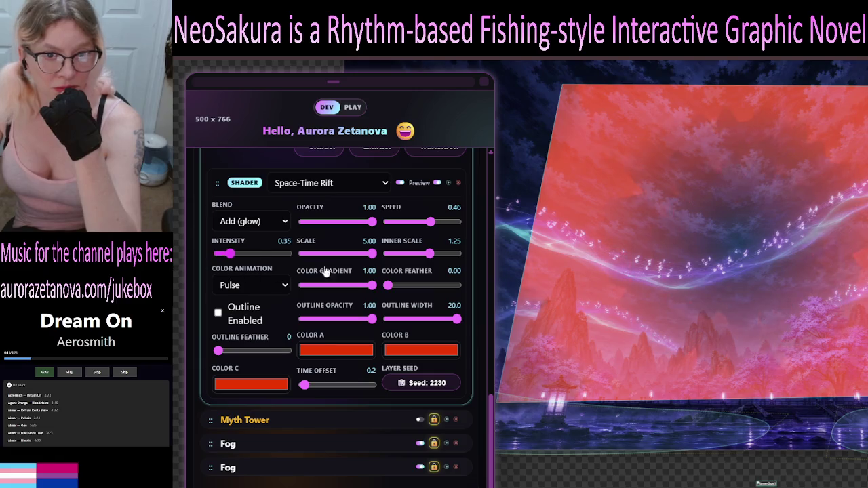
Max out intensity and speed at 2.00, drop opacity to 0.40 and shrink the rift's scale to 2.80.
{"action": "left_click", "coordinate": [289, 253]}
{"action": "left_click_drag", "start_coordinate": [432, 223], "coordinate": [462, 227]}
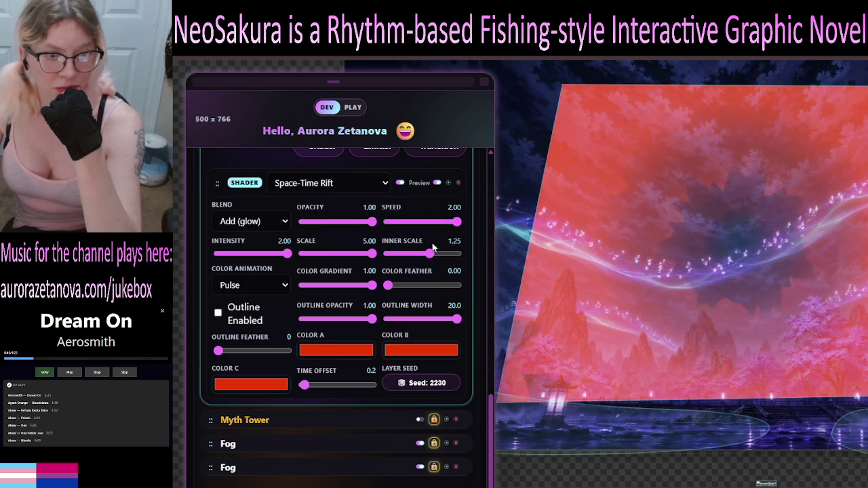
{"action": "left_click", "coordinate": [371, 226]}
{"action": "mouse_move", "coordinate": [372, 229]}
{"action": "left_mouse_down"}
{"action": "mouse_move", "coordinate": [333, 227]}
{"action": "mouse_move", "coordinate": [331, 235]}
{"action": "left_mouse_up"}
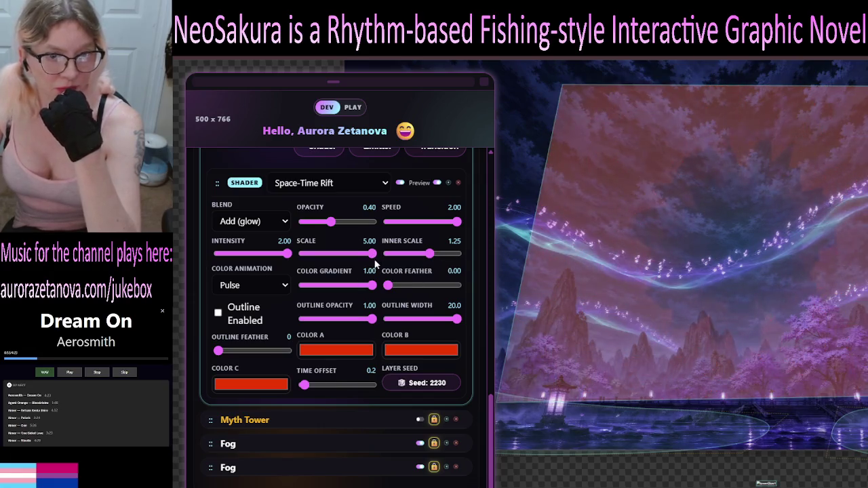
{"action": "left_click_drag", "start_coordinate": [366, 256], "coordinate": [314, 267]}
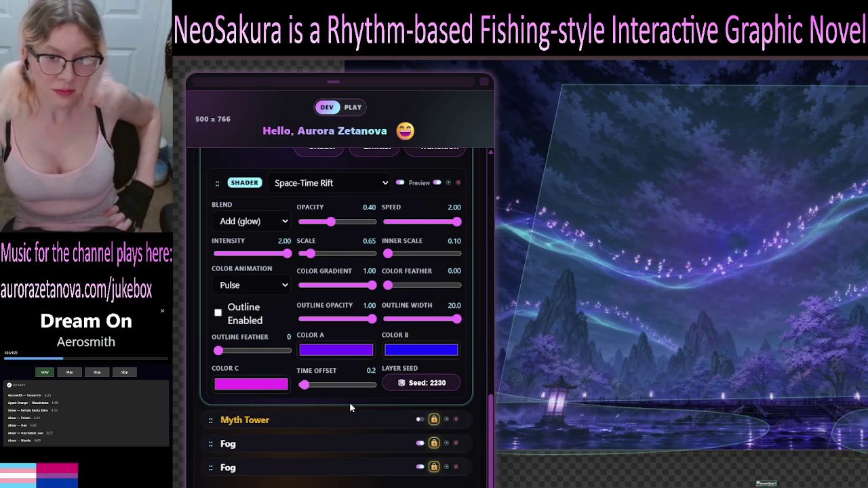
Show Myth Tower again, set rift scale 0.90 and speed -0.31, and collapse the shader card.
{"action": "left_click", "coordinate": [421, 420]}
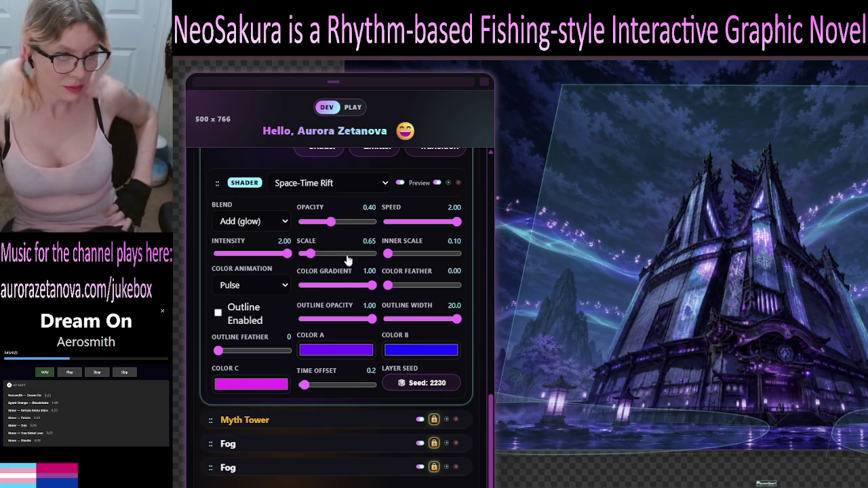
{"action": "left_click_drag", "start_coordinate": [310, 258], "coordinate": [315, 262]}
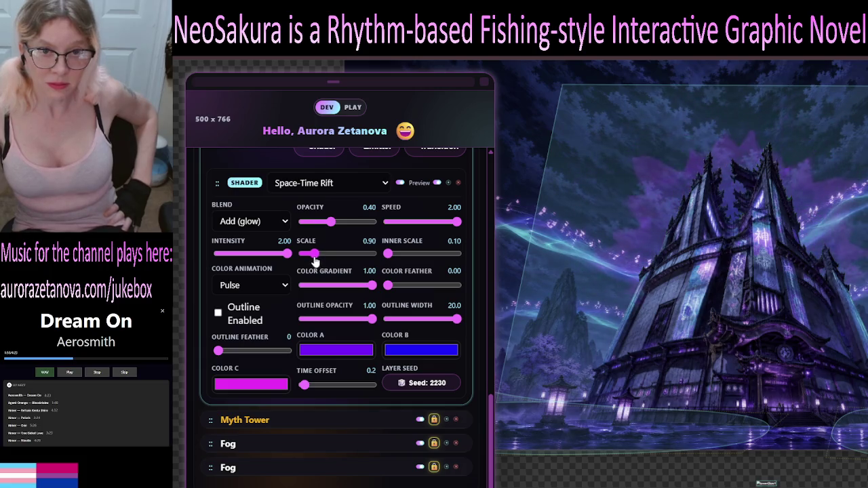
{"action": "left_click_drag", "start_coordinate": [456, 224], "coordinate": [418, 235]}
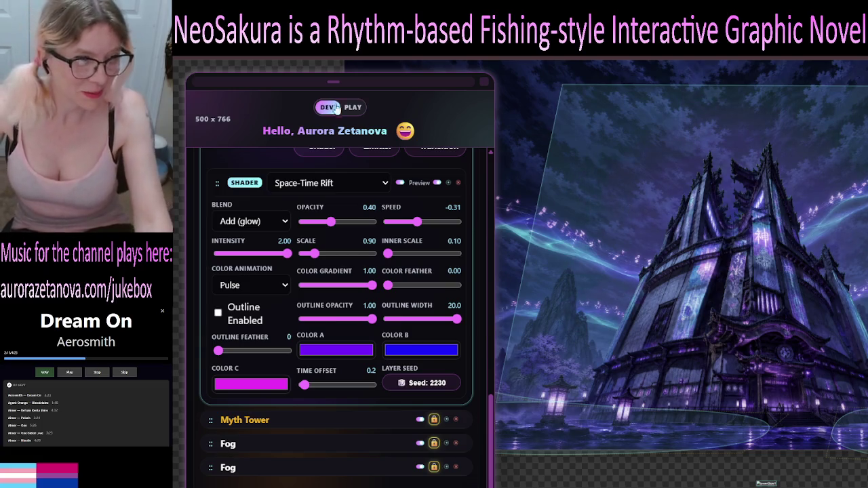
{"action": "left_click", "coordinate": [250, 189]}
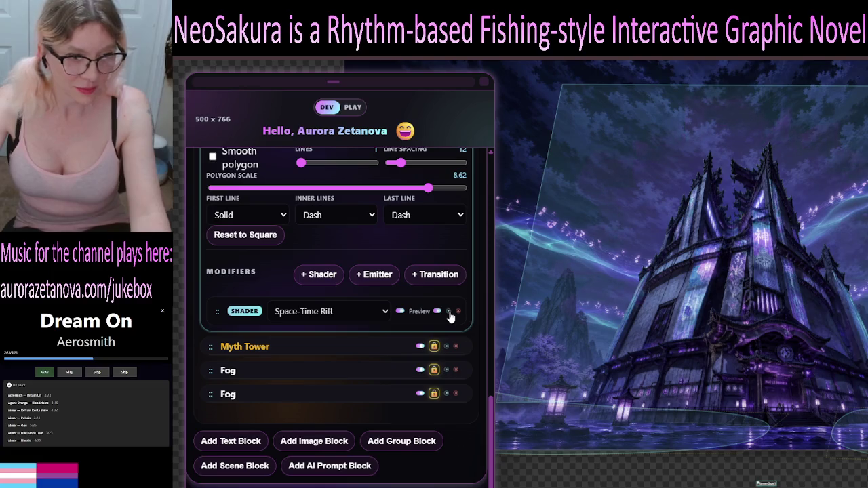
Add another Space-Time Rift shader to the tower with colours purple, green, green and opacity 0.71.
{"action": "left_click", "coordinate": [448, 312]}
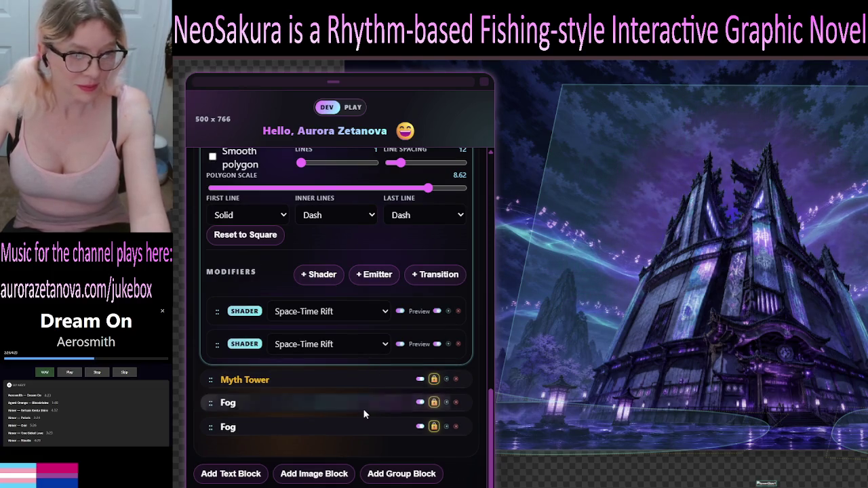
{"action": "left_click", "coordinate": [237, 345]}
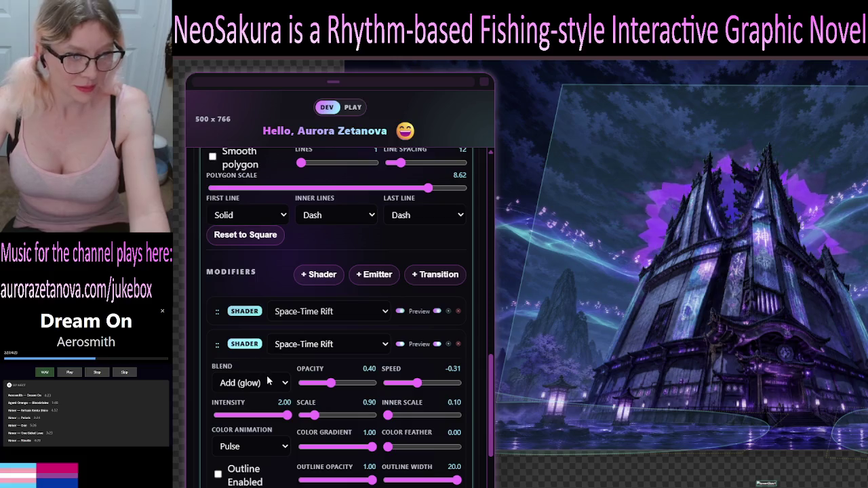
{"action": "scroll", "coordinate": [285, 370], "scroll_direction": "down", "scroll_amount": 3}
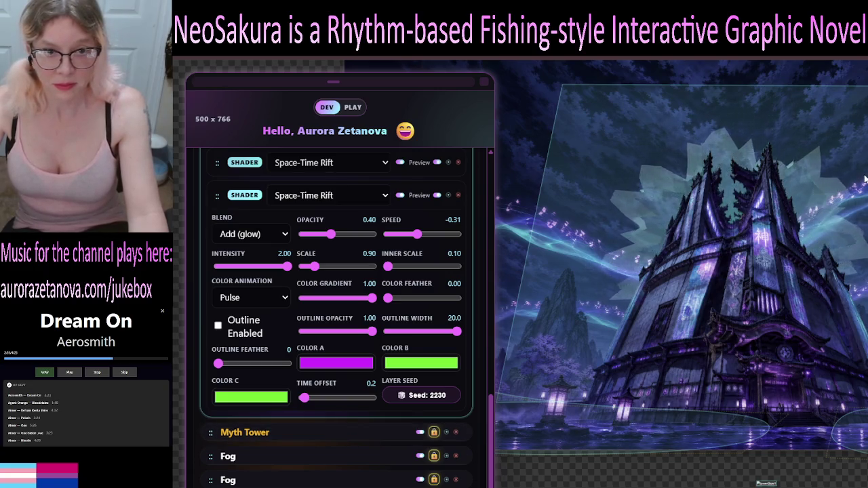
{"action": "left_click_drag", "start_coordinate": [328, 240], "coordinate": [303, 250]}
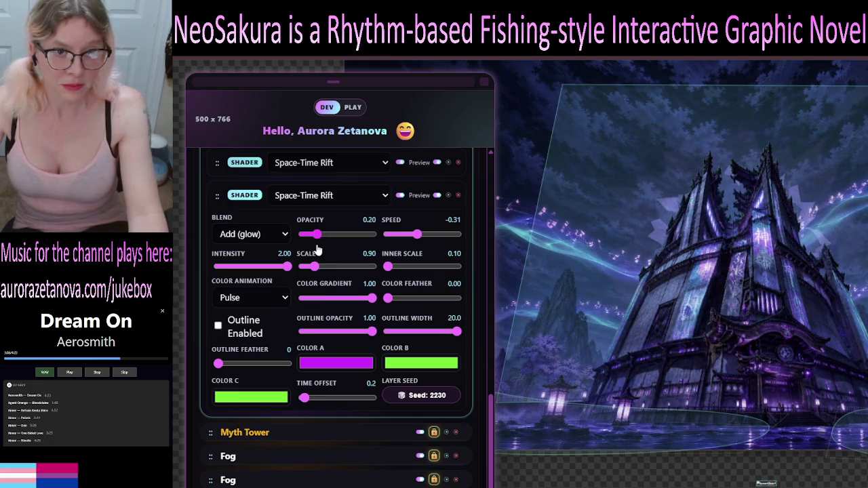
{"action": "key", "text": "Right"}
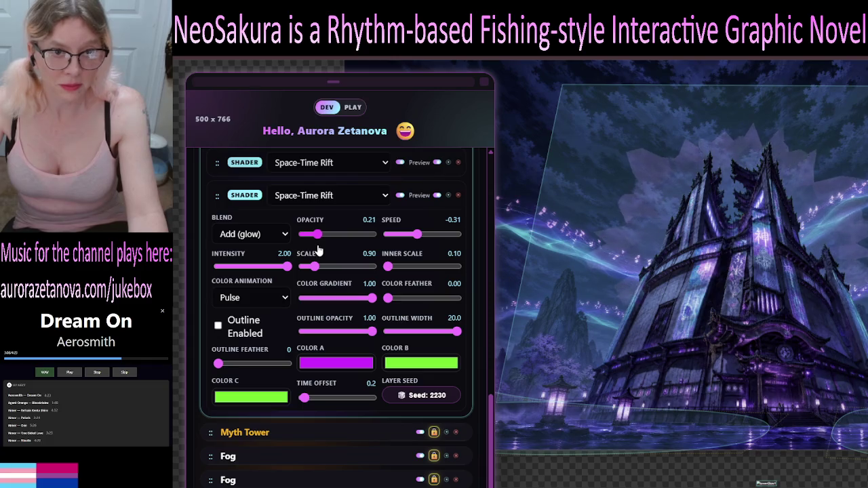
{"action": "left_click_drag", "start_coordinate": [323, 250], "coordinate": [364, 251]}
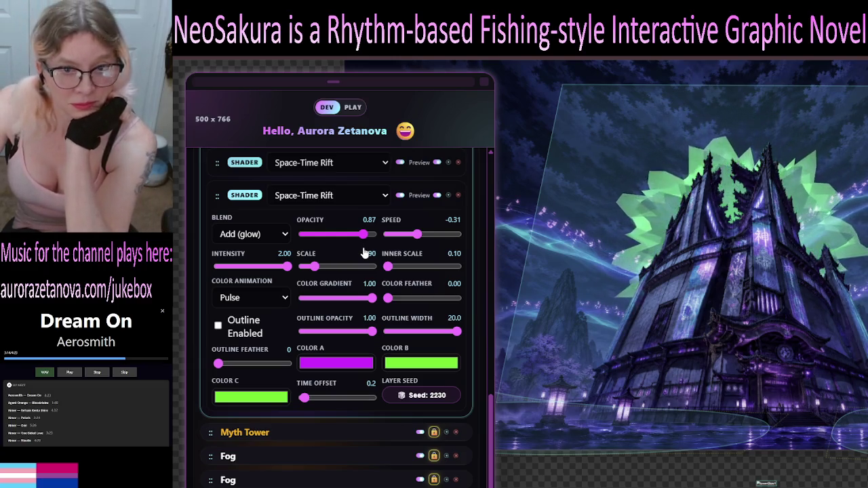
{"action": "key", "text": "Left"}
{"action": "key", "text": "Left"}
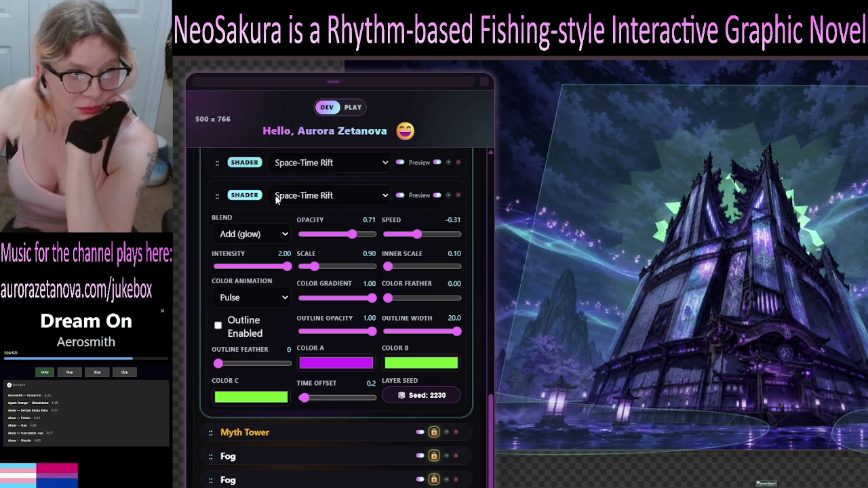
{"action": "left_click", "coordinate": [243, 197]}
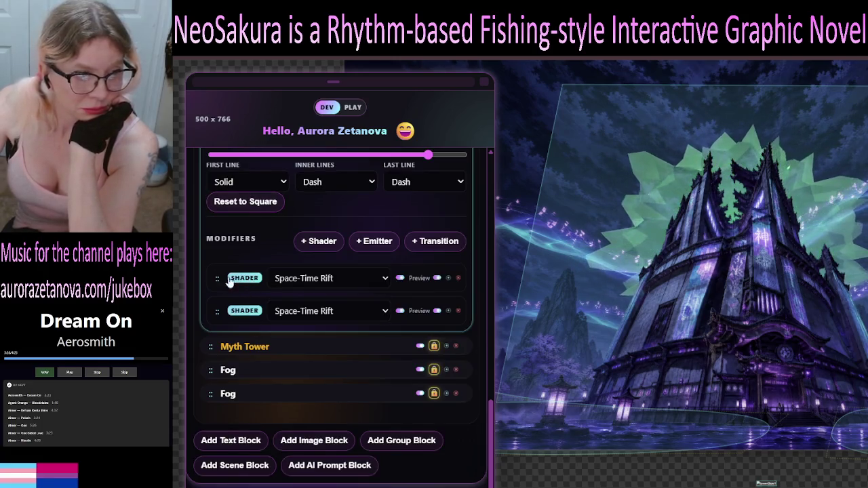
Try dragging the purple Space-Time Rift shader below the green one and inspect its settings.
{"action": "mouse_move", "coordinate": [217, 281]}
{"action": "left_mouse_down"}
{"action": "mouse_move", "coordinate": [220, 319]}
{"action": "mouse_move", "coordinate": [232, 299]}
{"action": "mouse_move", "coordinate": [211, 271]}
{"action": "left_mouse_up"}
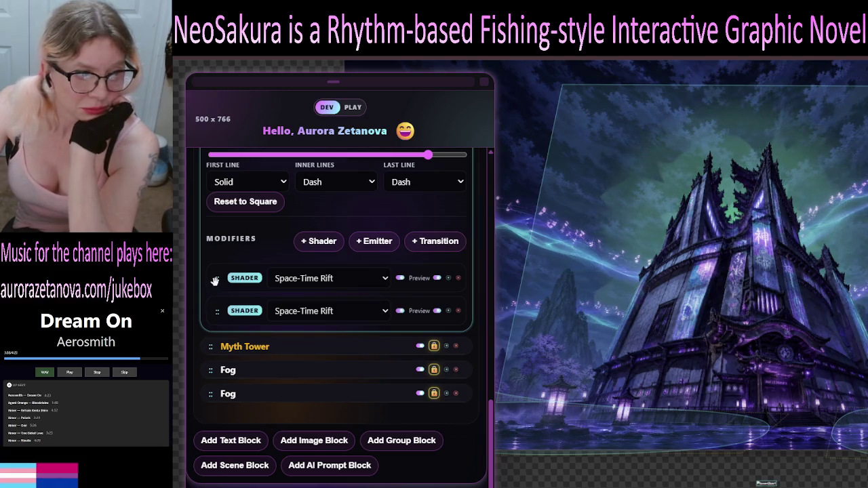
{"action": "left_click", "coordinate": [266, 280]}
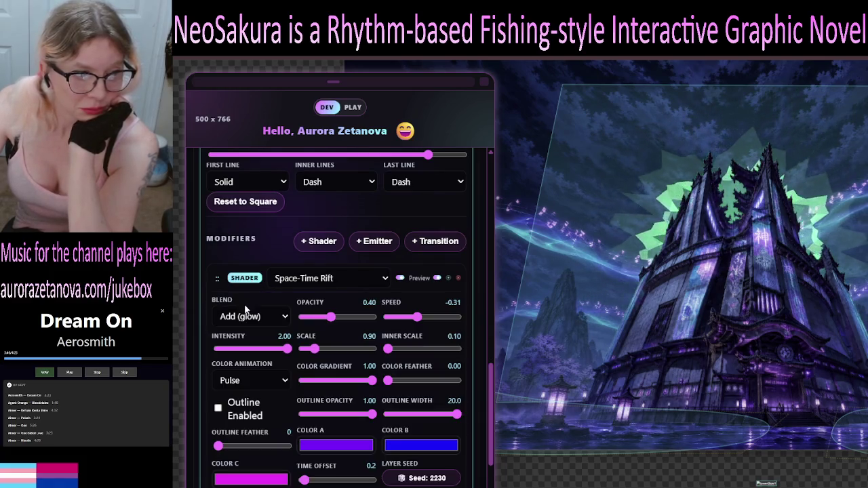
{"action": "scroll", "coordinate": [246, 378], "scroll_direction": "down", "scroll_amount": 3}
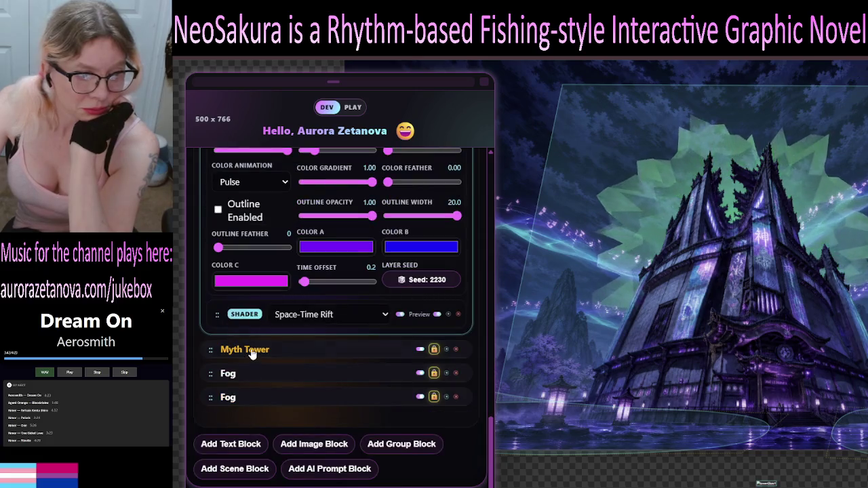
{"action": "scroll", "coordinate": [262, 322], "scroll_direction": "up", "scroll_amount": 2}
{"action": "scroll", "coordinate": [258, 321], "scroll_direction": "up", "scroll_amount": 6}
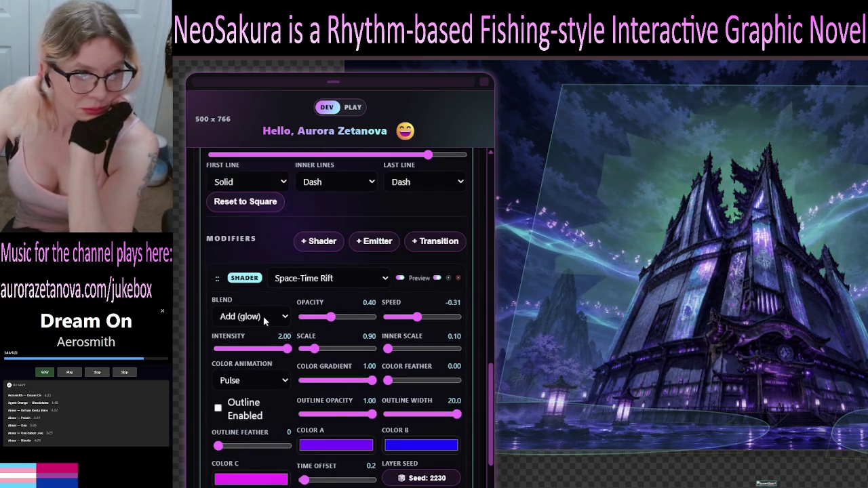
{"action": "scroll", "coordinate": [258, 278], "scroll_direction": "up", "scroll_amount": 4}
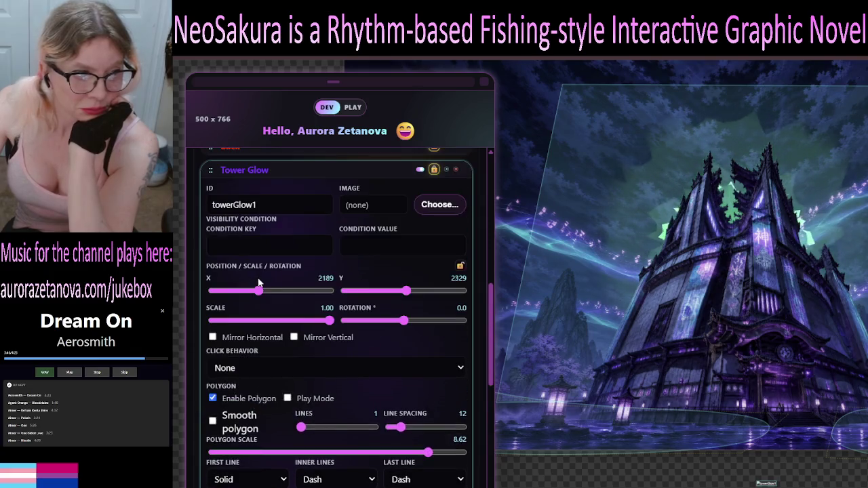
{"action": "left_click", "coordinate": [258, 272]}
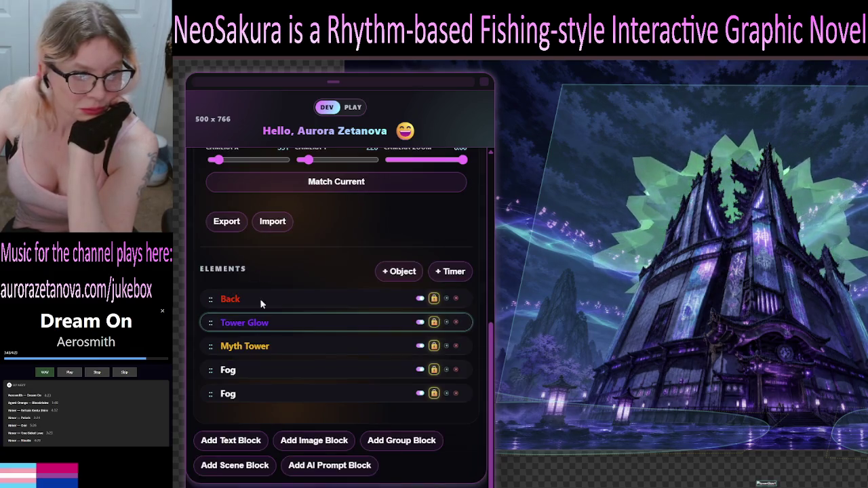
{"action": "left_click", "coordinate": [264, 326]}
{"action": "scroll", "coordinate": [263, 339], "scroll_direction": "down", "scroll_amount": 9}
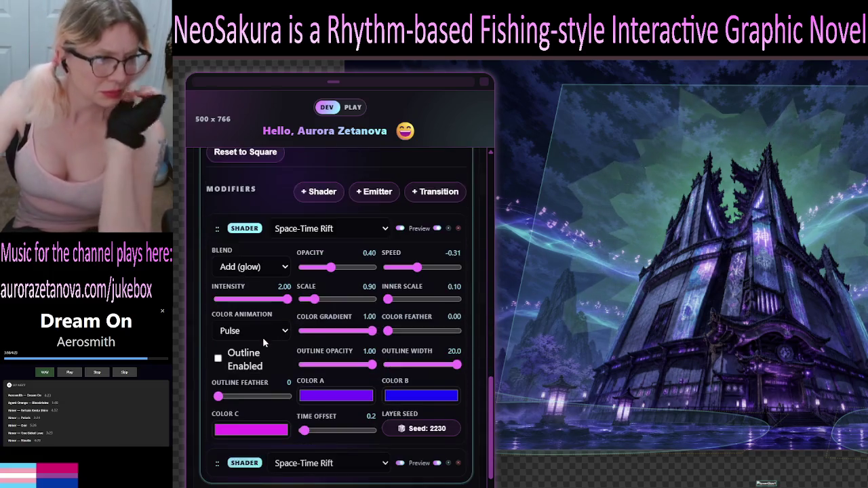
Drag the green Space-Time Rift shader to the top of the Modifiers stack.
{"action": "left_click", "coordinate": [254, 464]}
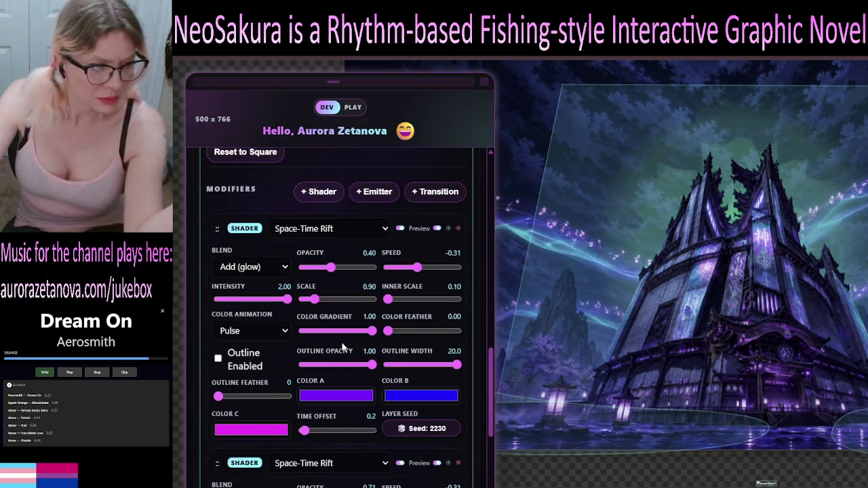
{"action": "scroll", "coordinate": [349, 331], "scroll_direction": "down", "scroll_amount": 4}
{"action": "scroll", "coordinate": [320, 391], "scroll_direction": "up", "scroll_amount": 3}
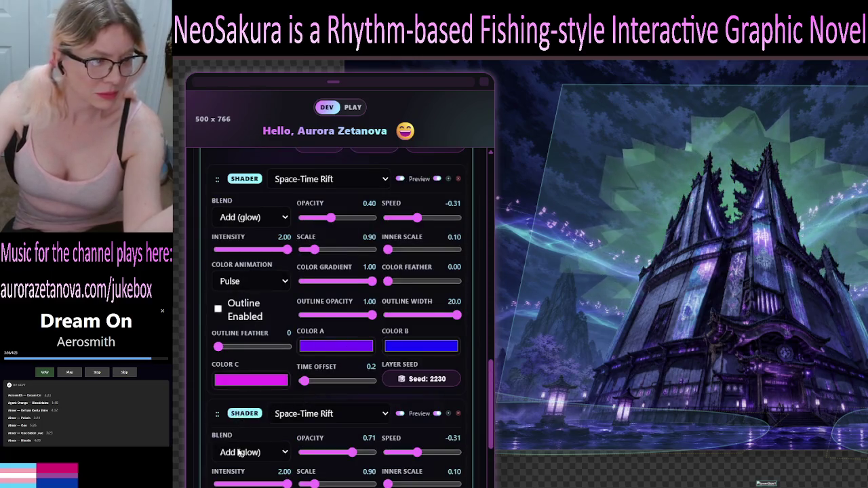
{"action": "left_click_drag", "start_coordinate": [218, 413], "coordinate": [212, 337]}
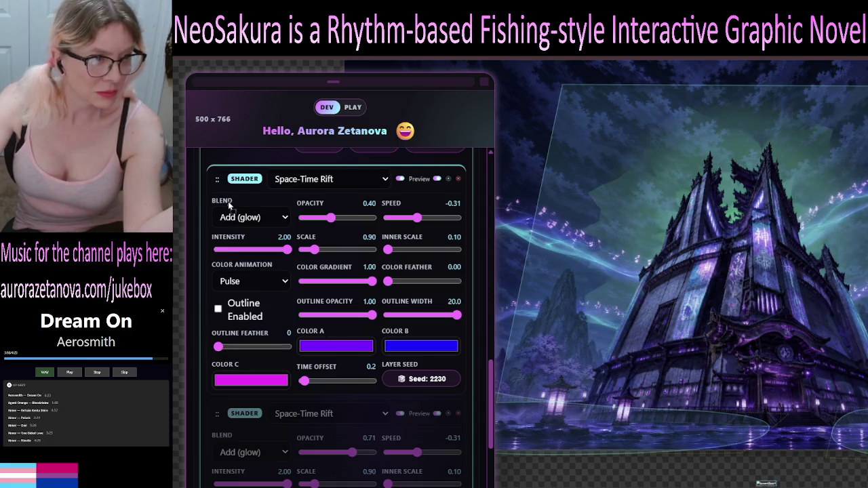
{"action": "left_click_drag", "start_coordinate": [241, 172], "coordinate": [245, 177]}
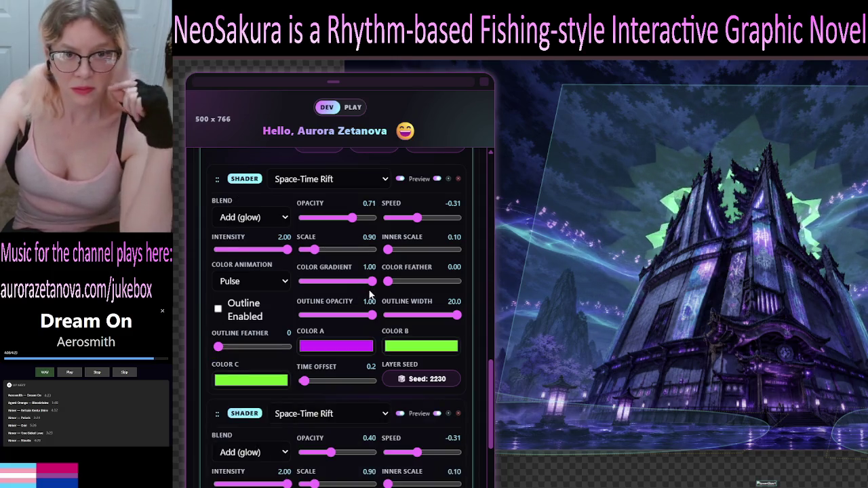
{"action": "scroll", "coordinate": [358, 265], "scroll_direction": "down", "scroll_amount": 4}
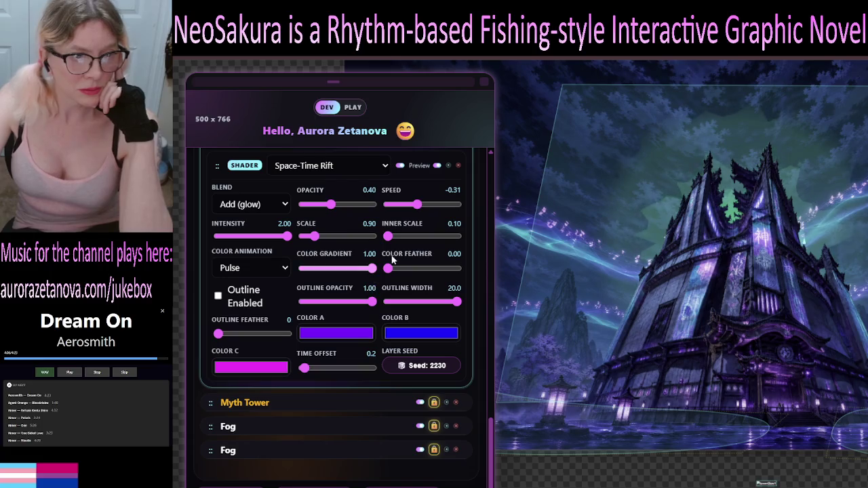
Set the purple rift shader's scale to 1.05 and the upper glow shader's scale to 0.75.
{"action": "scroll", "coordinate": [354, 250], "scroll_direction": "up", "scroll_amount": 1}
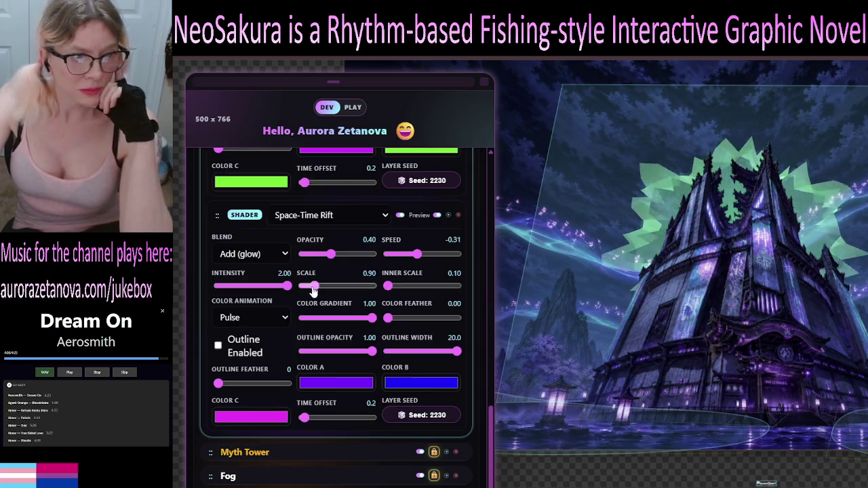
{"action": "left_click", "coordinate": [317, 288]}
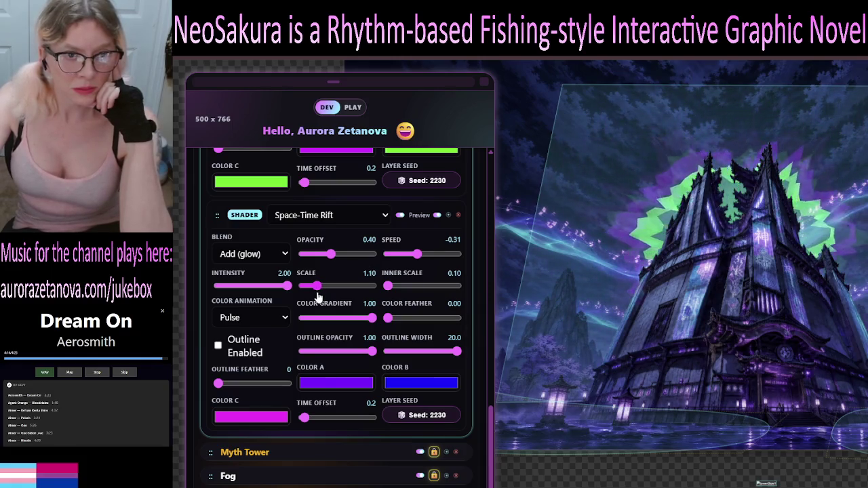
{"action": "left_click", "coordinate": [316, 286]}
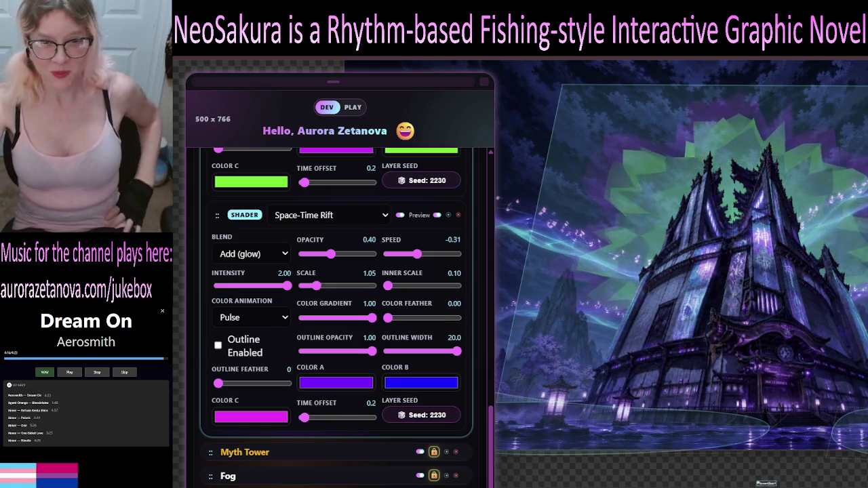
{"action": "scroll", "coordinate": [310, 208], "scroll_direction": "up", "scroll_amount": 2}
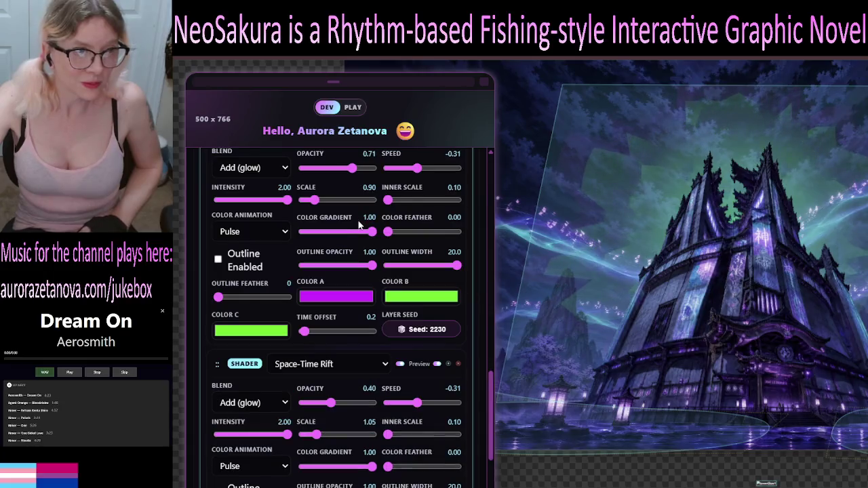
{"action": "left_click", "coordinate": [313, 202]}
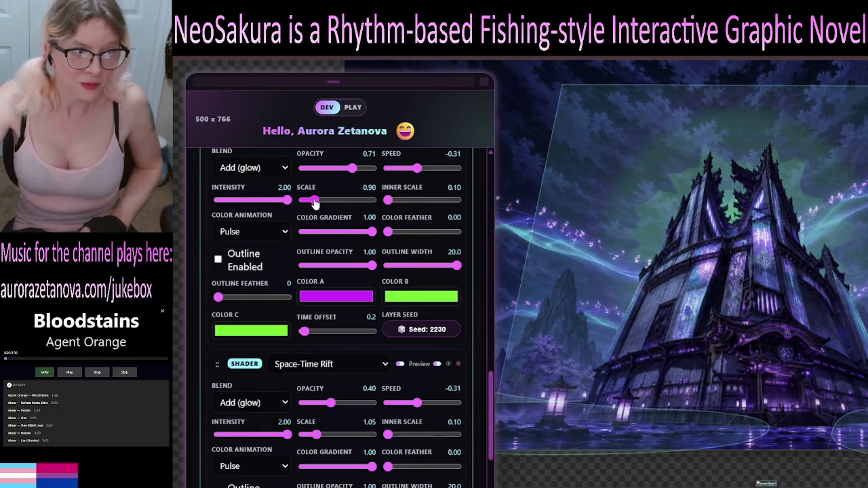
{"action": "left_click", "coordinate": [311, 202]}
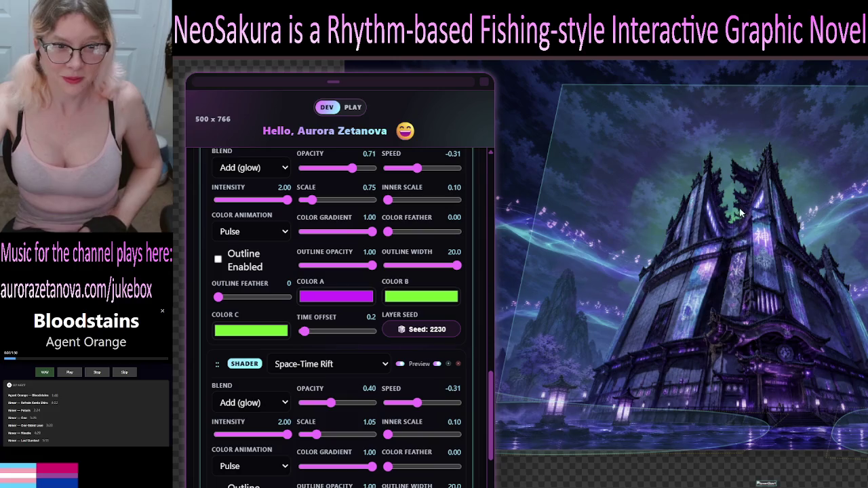
Reroll the Space-Time Rift layer seed and raise its time offset to 0.9.
{"action": "scroll", "coordinate": [407, 339], "scroll_direction": "down", "scroll_amount": 2}
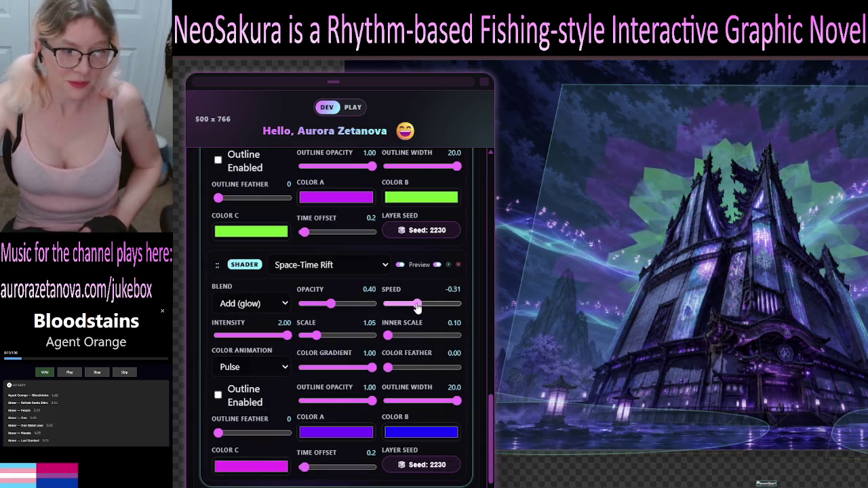
{"action": "scroll", "coordinate": [414, 366], "scroll_direction": "down", "scroll_amount": 1}
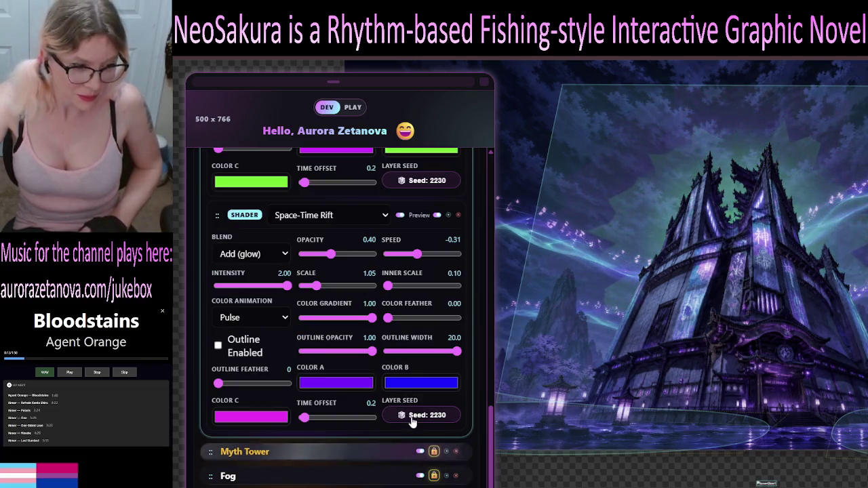
{"action": "left_click", "coordinate": [413, 415]}
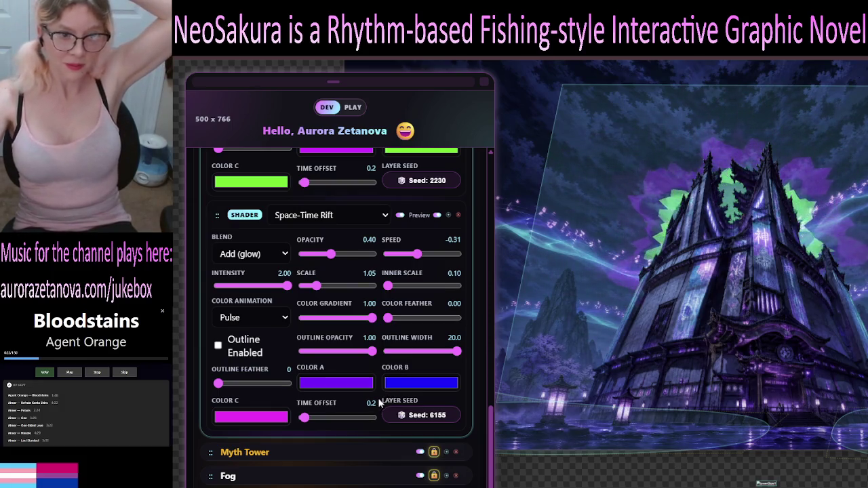
{"action": "left_click_drag", "start_coordinate": [305, 420], "coordinate": [310, 423]}
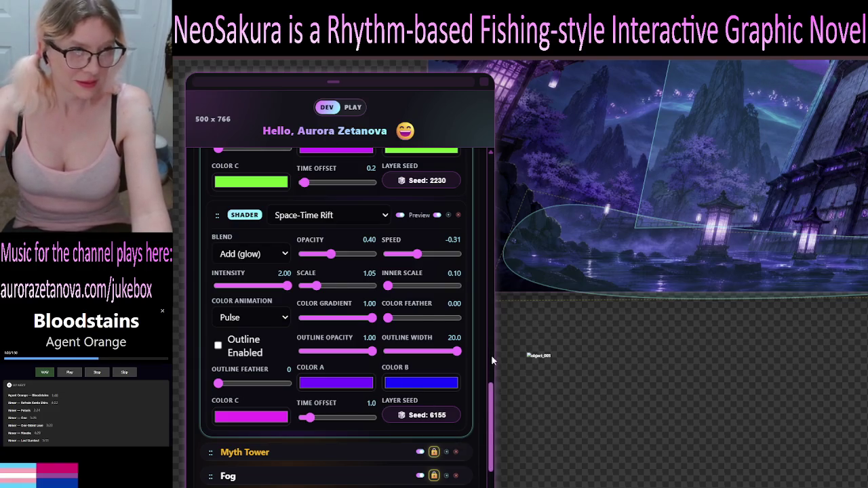
Scroll the editor panel back to the top of the shader stack.
{"action": "scroll", "coordinate": [291, 231], "scroll_direction": "up", "scroll_amount": 15}
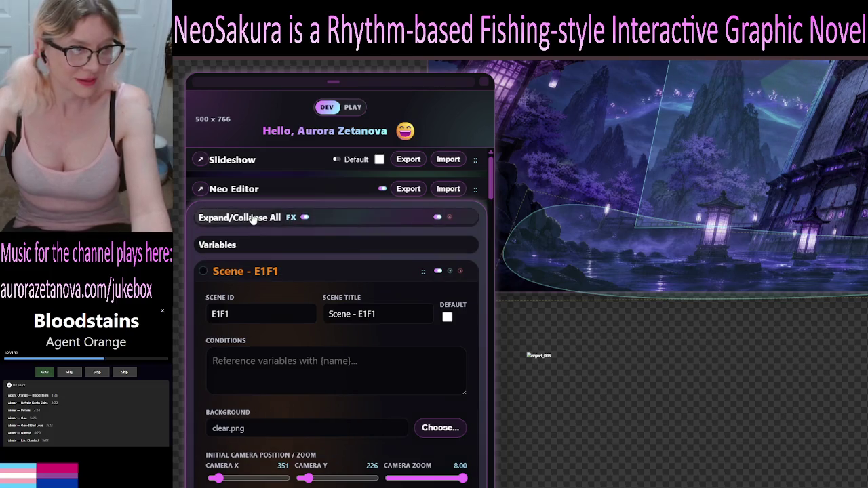
Re-expand Scene - E1F1 and reach the first Fog element's Clouds / Mist shader.
{"action": "left_click", "coordinate": [253, 219]}
{"action": "left_click", "coordinate": [416, 188]}
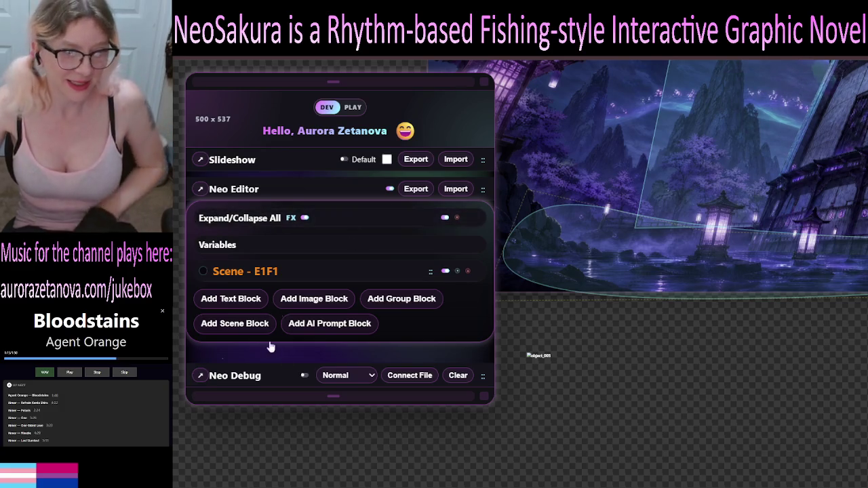
{"action": "left_click", "coordinate": [244, 271]}
{"action": "scroll", "coordinate": [378, 296], "scroll_direction": "down", "scroll_amount": 5}
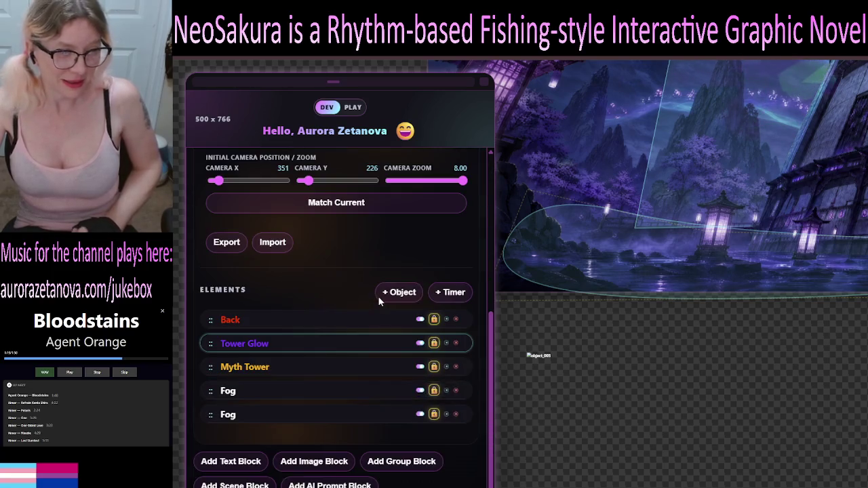
{"action": "left_click", "coordinate": [327, 391]}
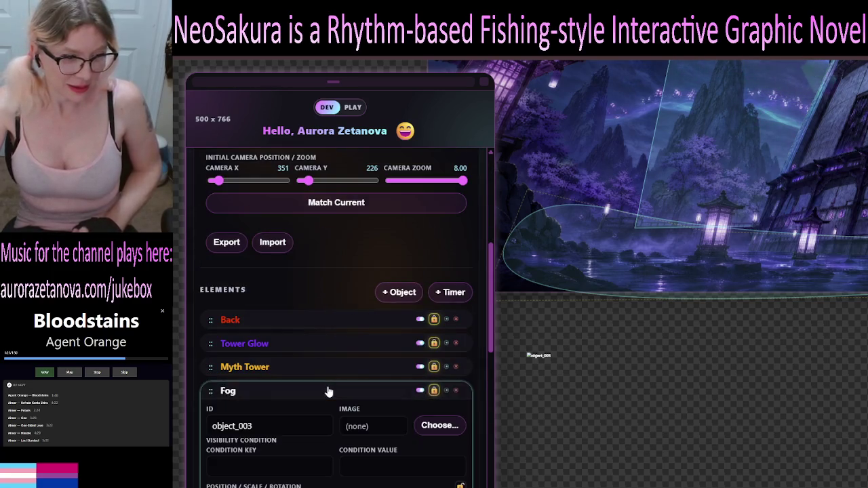
{"action": "scroll", "coordinate": [351, 389], "scroll_direction": "down", "scroll_amount": 2}
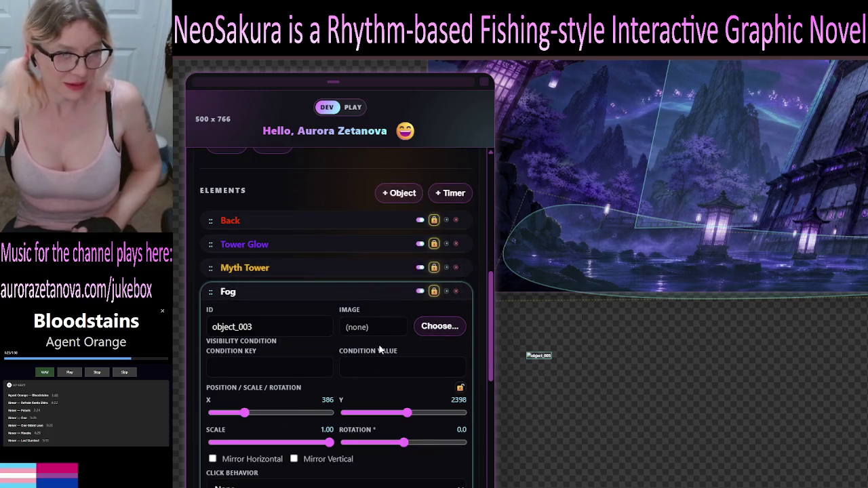
{"action": "scroll", "coordinate": [379, 351], "scroll_direction": "down", "scroll_amount": 3}
{"action": "scroll", "coordinate": [407, 353], "scroll_direction": "down", "scroll_amount": 1}
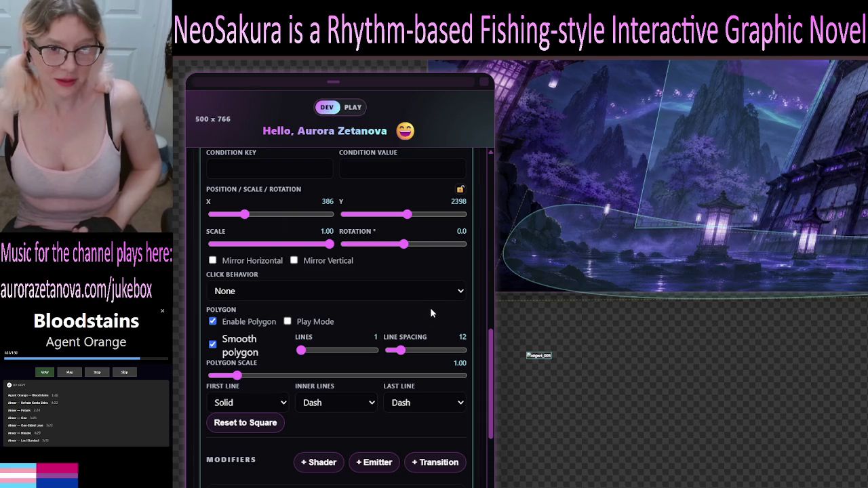
{"action": "scroll", "coordinate": [430, 307], "scroll_direction": "down", "scroll_amount": 1}
{"action": "scroll", "coordinate": [422, 283], "scroll_direction": "down", "scroll_amount": 2}
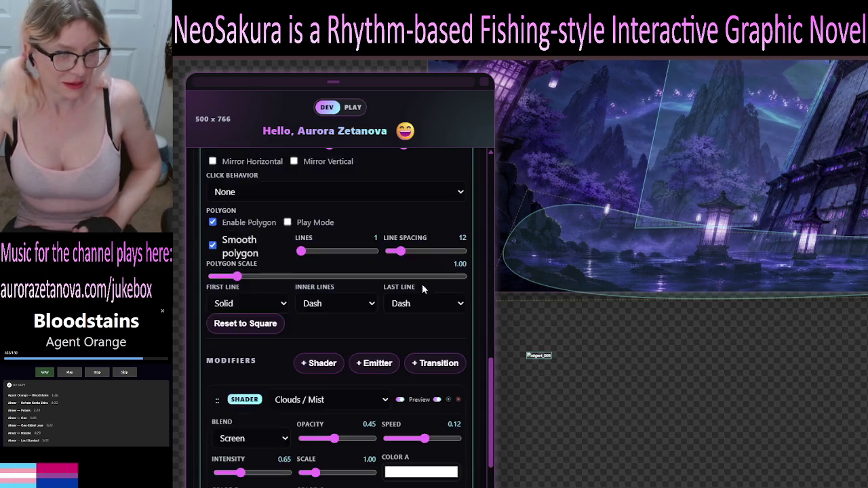
{"action": "scroll", "coordinate": [422, 284], "scroll_direction": "down", "scroll_amount": 2}
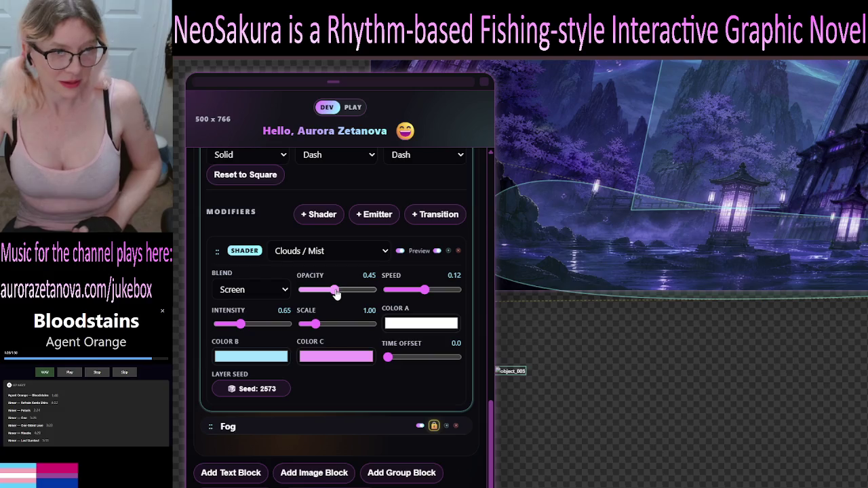
Set the mist to opacity 0.93, speed 1.81, intensity 2.00, with Normal blending.
{"action": "left_click_drag", "start_coordinate": [336, 292], "coordinate": [368, 292]}
{"action": "left_click_drag", "start_coordinate": [427, 291], "coordinate": [454, 292]}
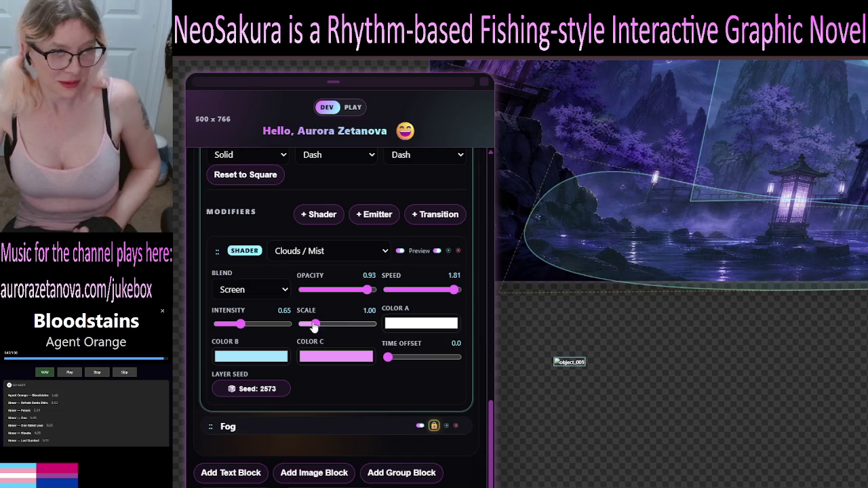
{"action": "left_click_drag", "start_coordinate": [242, 327], "coordinate": [341, 328]}
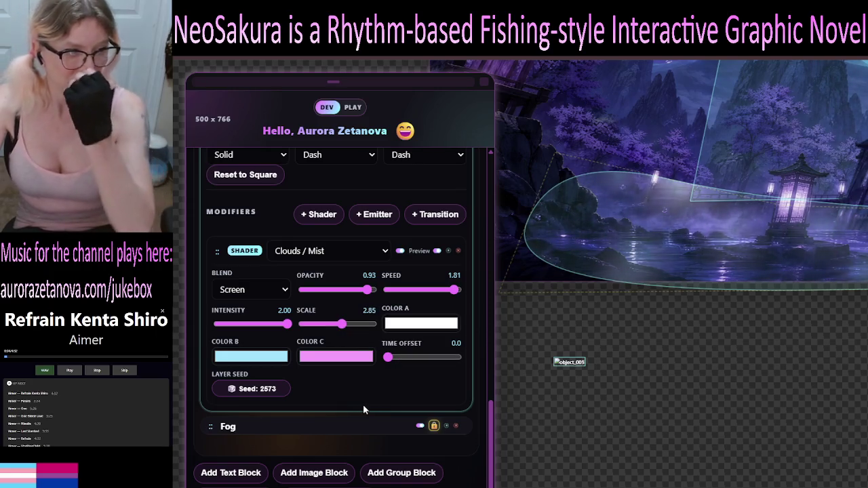
{"action": "left_click", "coordinate": [285, 289]}
{"action": "left_click", "coordinate": [282, 306]}
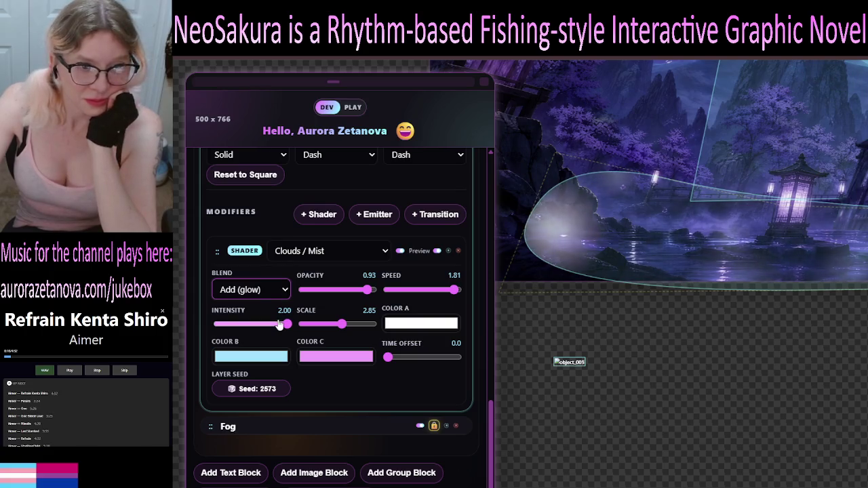
{"action": "key", "text": "Down"}
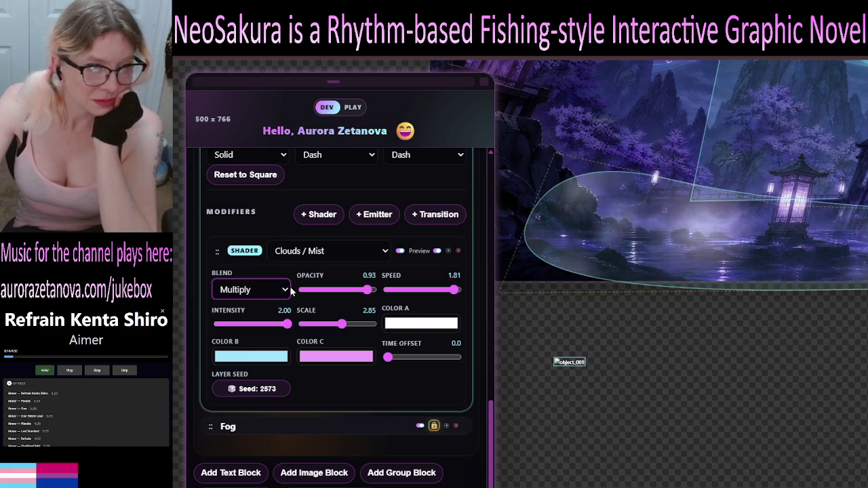
{"action": "key", "text": "Up"}
{"action": "key", "text": "Up"}
{"action": "key", "text": "Up"}
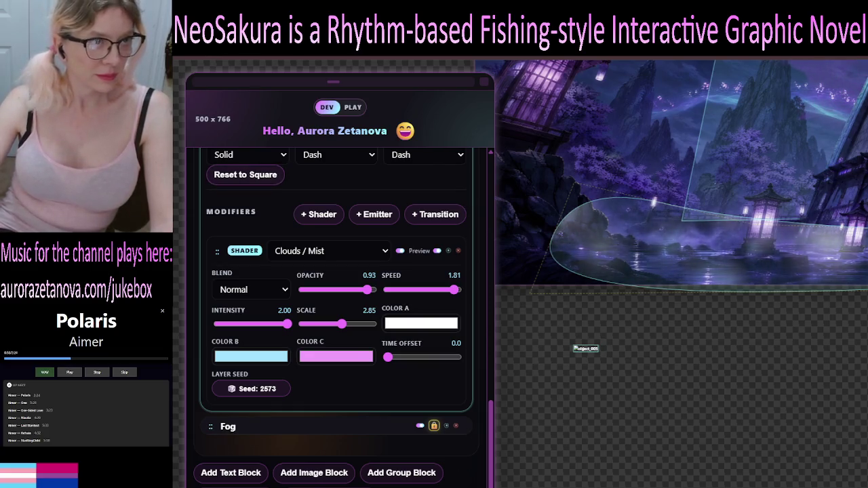
Reload the editor page, returning to the main module list.
{"action": "key", "text": "F5"}
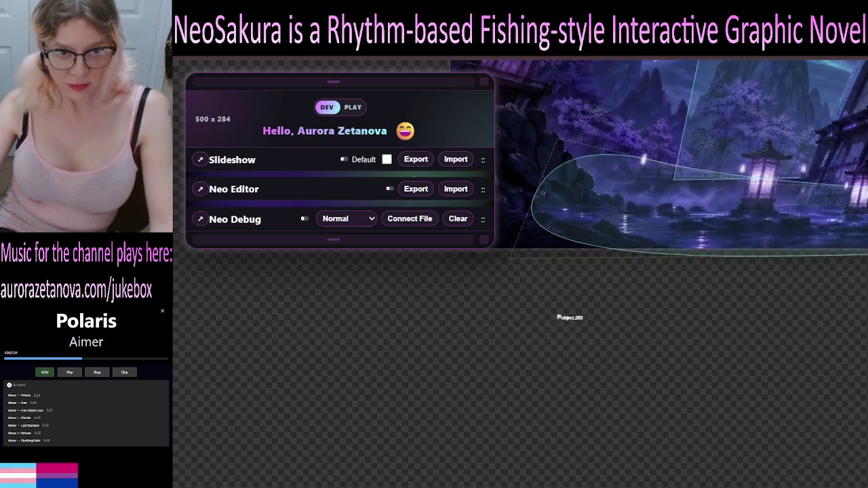
Reopen Neo Editor and Scene E1F1, then open the first Fog element (object_003).
{"action": "left_click", "coordinate": [264, 193]}
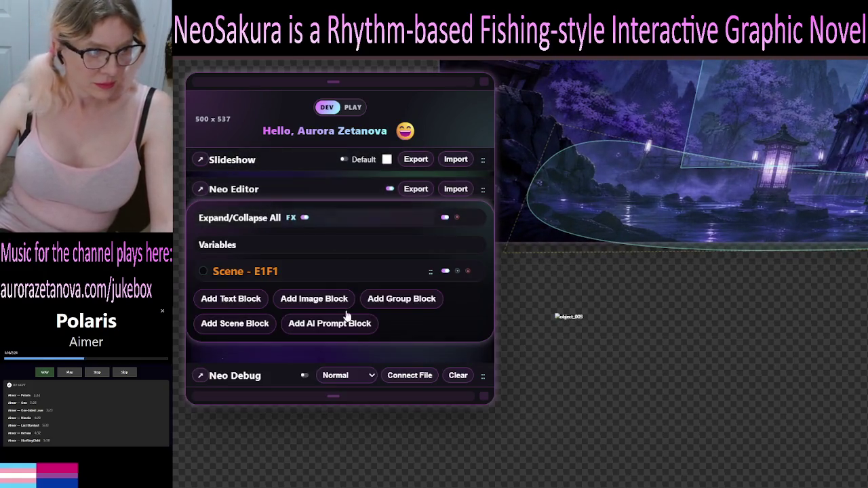
{"action": "left_click", "coordinate": [249, 218]}
{"action": "left_click", "coordinate": [248, 219]}
{"action": "left_click", "coordinate": [246, 272]}
{"action": "scroll", "coordinate": [290, 350], "scroll_direction": "down", "scroll_amount": 3}
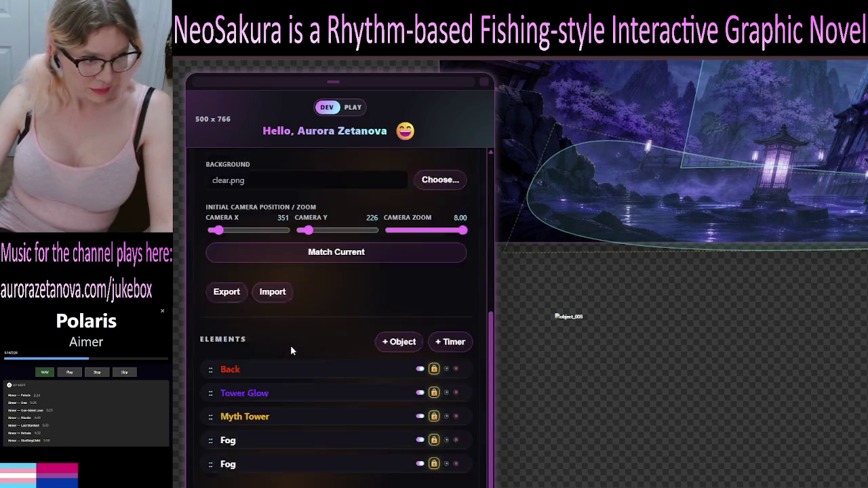
{"action": "scroll", "coordinate": [290, 350], "scroll_direction": "down", "scroll_amount": 1}
{"action": "left_click", "coordinate": [298, 373]}
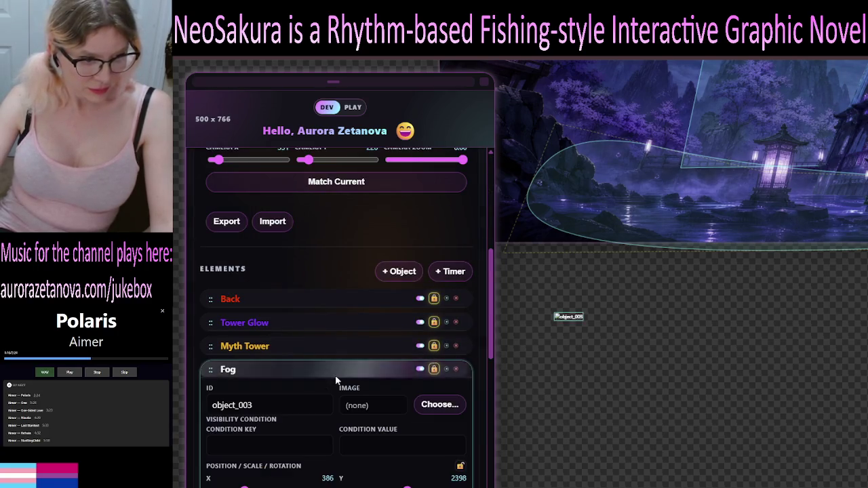
Raise the mist opacity to 0.88, speed up its drift, and boost intensity to 1.89.
{"action": "scroll", "coordinate": [366, 387], "scroll_direction": "down", "scroll_amount": 2}
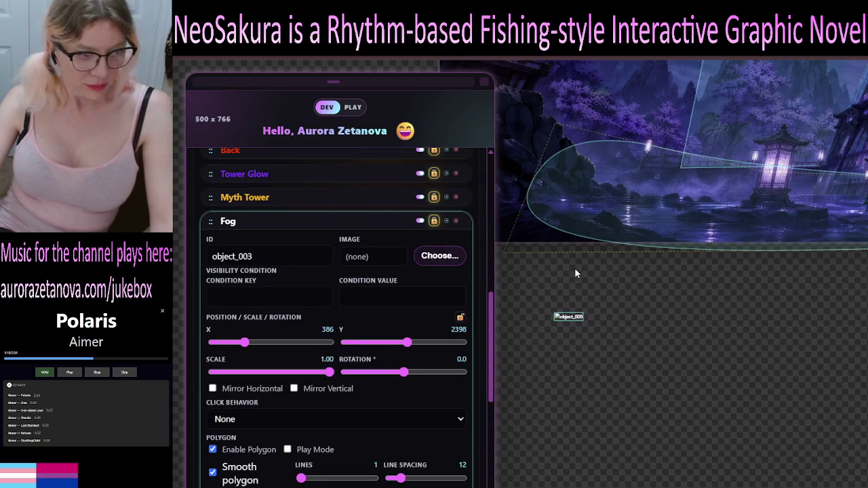
{"action": "scroll", "coordinate": [417, 402], "scroll_direction": "down", "scroll_amount": 2}
{"action": "scroll", "coordinate": [441, 375], "scroll_direction": "down", "scroll_amount": 2}
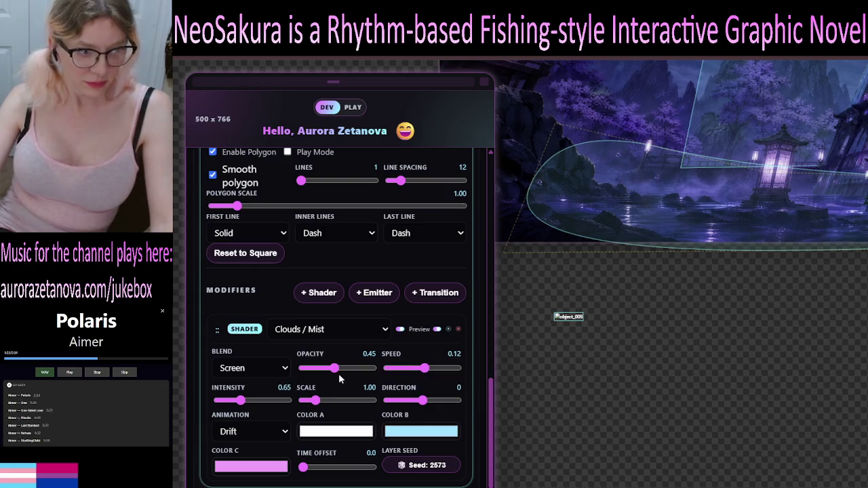
{"action": "left_click_drag", "start_coordinate": [335, 368], "coordinate": [365, 369]}
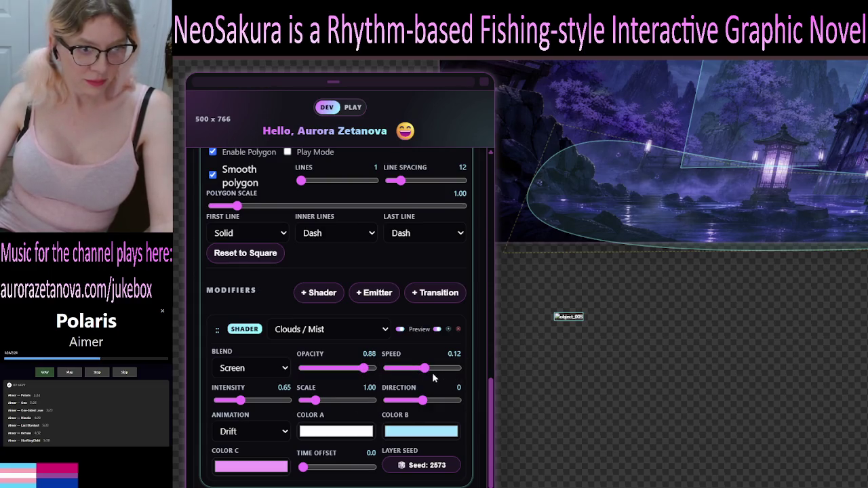
{"action": "mouse_move", "coordinate": [425, 370]}
{"action": "left_mouse_down"}
{"action": "mouse_move", "coordinate": [446, 377]}
{"action": "mouse_move", "coordinate": [495, 370]}
{"action": "left_mouse_up"}
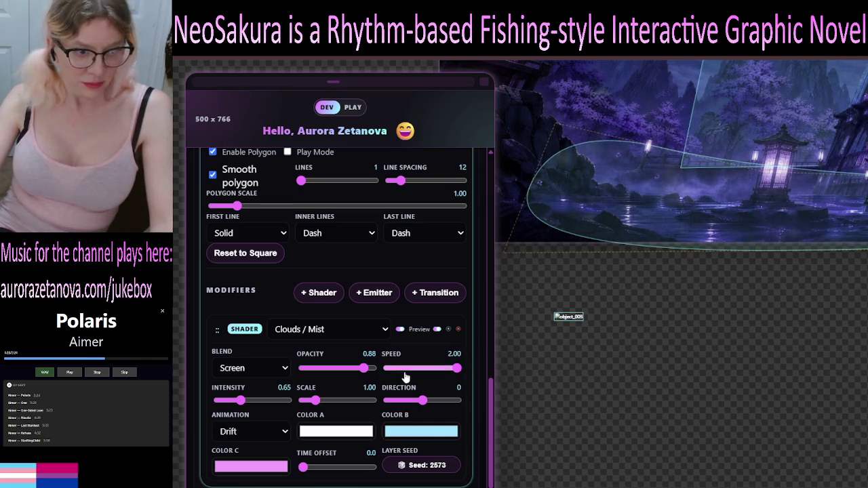
{"action": "left_click", "coordinate": [240, 400]}
{"action": "left_click_drag", "start_coordinate": [269, 404], "coordinate": [405, 398]}
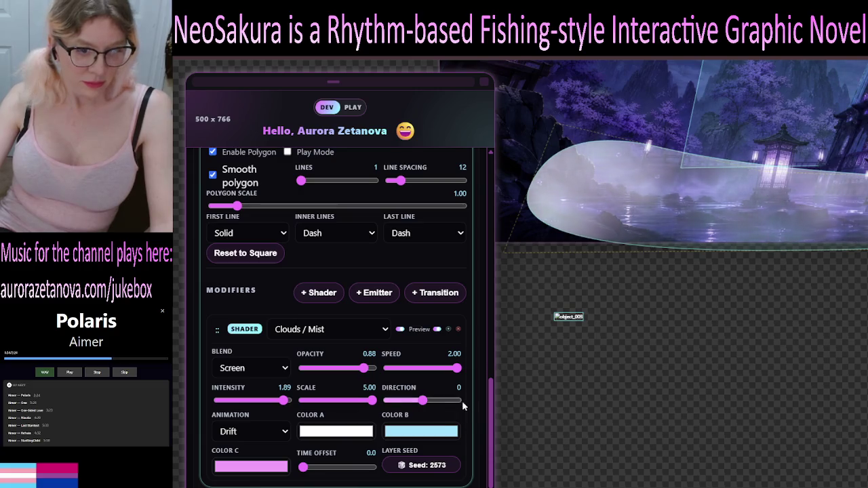
Angle the mist direction to 96, then settle speed at 0.61 and scale at 3.30.
{"action": "left_click", "coordinate": [428, 401]}
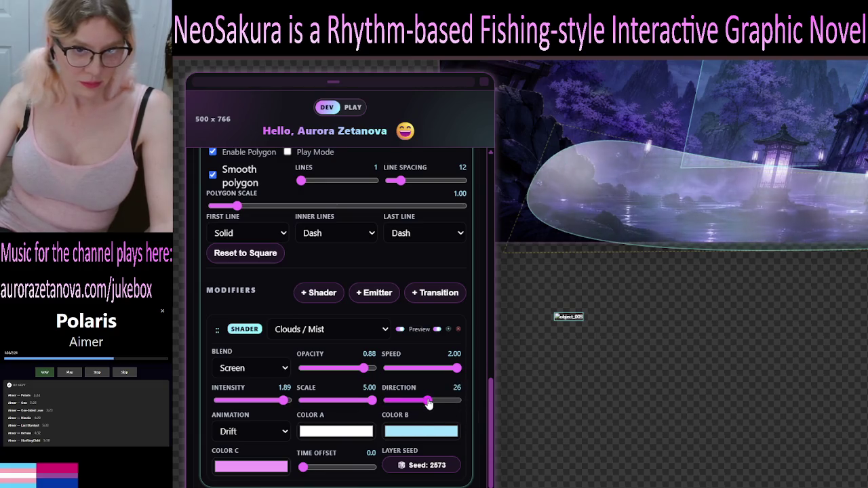
{"action": "left_click_drag", "start_coordinate": [428, 402], "coordinate": [442, 405]}
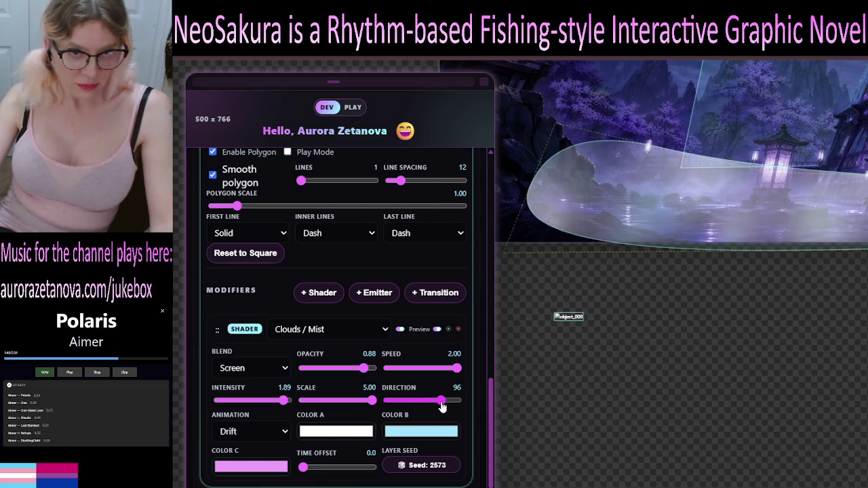
{"action": "left_click_drag", "start_coordinate": [441, 405], "coordinate": [441, 405]}
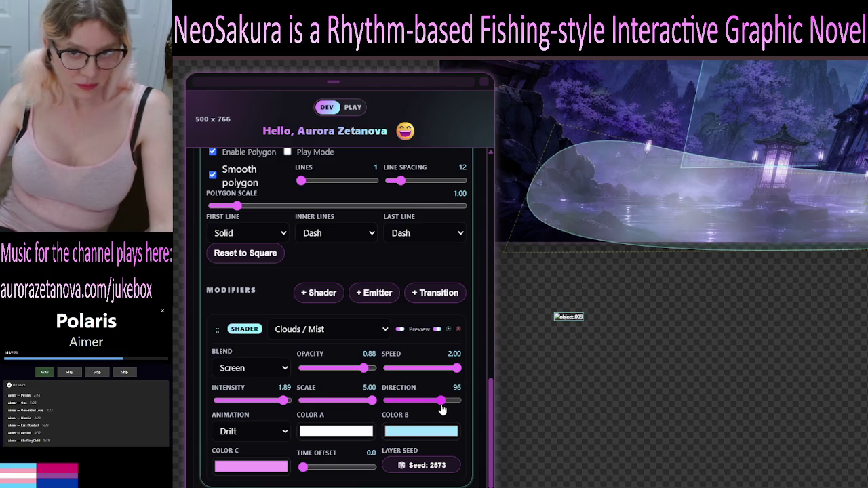
{"action": "mouse_move", "coordinate": [455, 369]}
{"action": "left_mouse_down"}
{"action": "mouse_move", "coordinate": [414, 371]}
{"action": "mouse_move", "coordinate": [405, 384]}
{"action": "mouse_move", "coordinate": [428, 386]}
{"action": "left_mouse_up"}
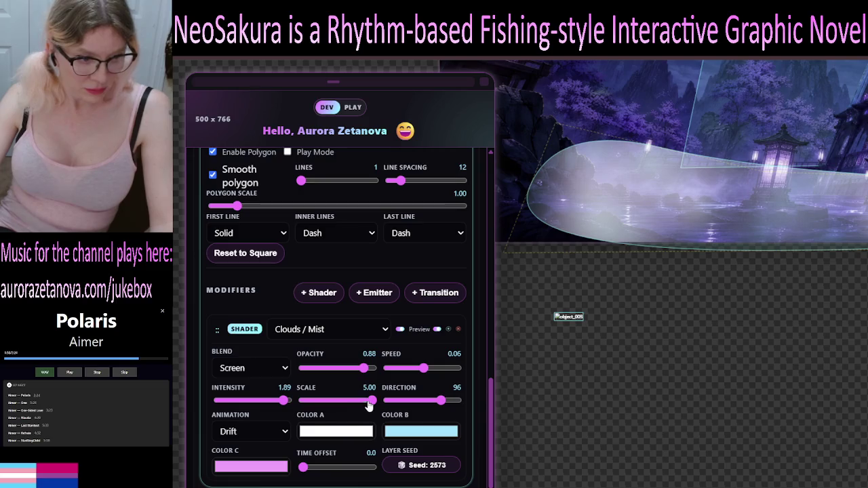
{"action": "left_click_drag", "start_coordinate": [372, 401], "coordinate": [352, 407]}
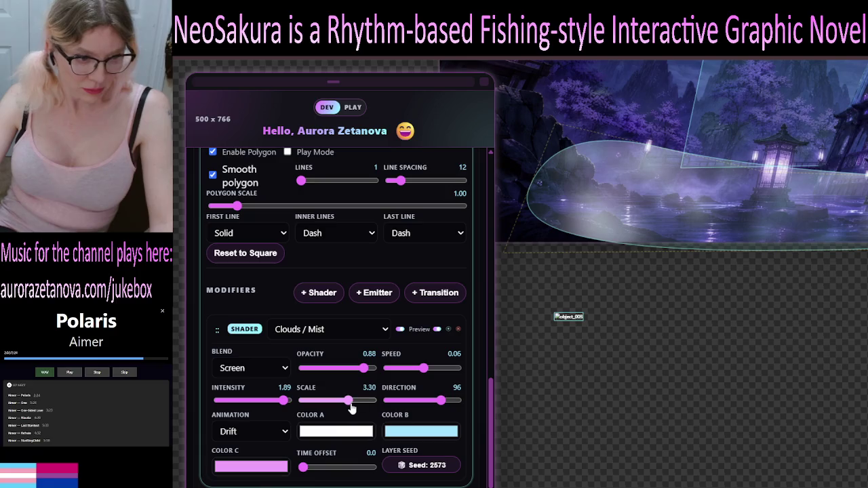
{"action": "mouse_move", "coordinate": [424, 373]}
{"action": "left_mouse_down"}
{"action": "mouse_move", "coordinate": [445, 373]}
{"action": "mouse_move", "coordinate": [433, 373]}
{"action": "left_mouse_up"}
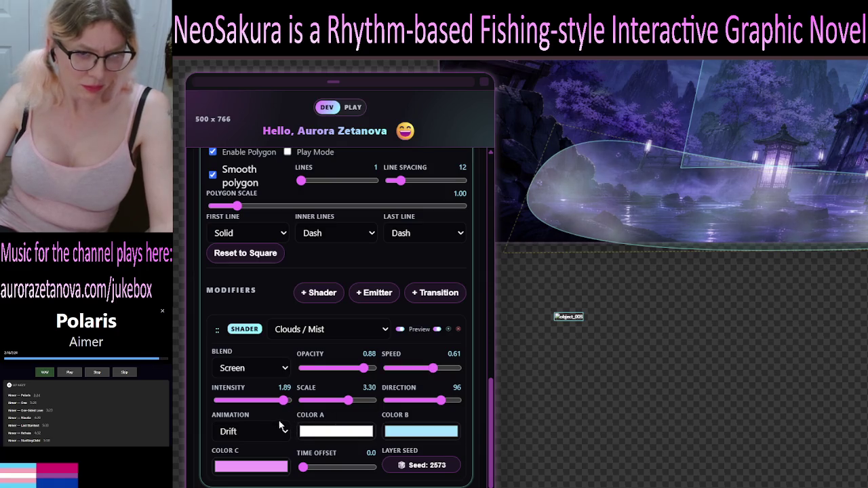
{"action": "left_click", "coordinate": [285, 433]}
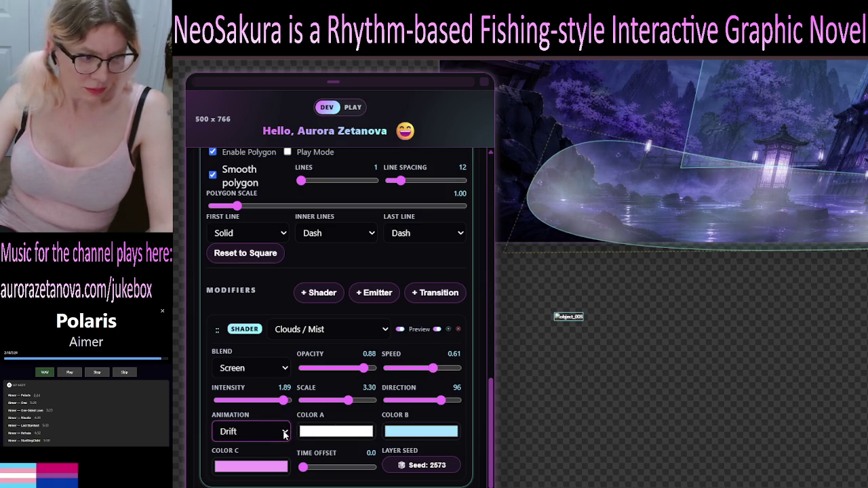
Set the mist shader's time offset to 6.3.
{"action": "scroll", "coordinate": [309, 427], "scroll_direction": "down", "scroll_amount": 1}
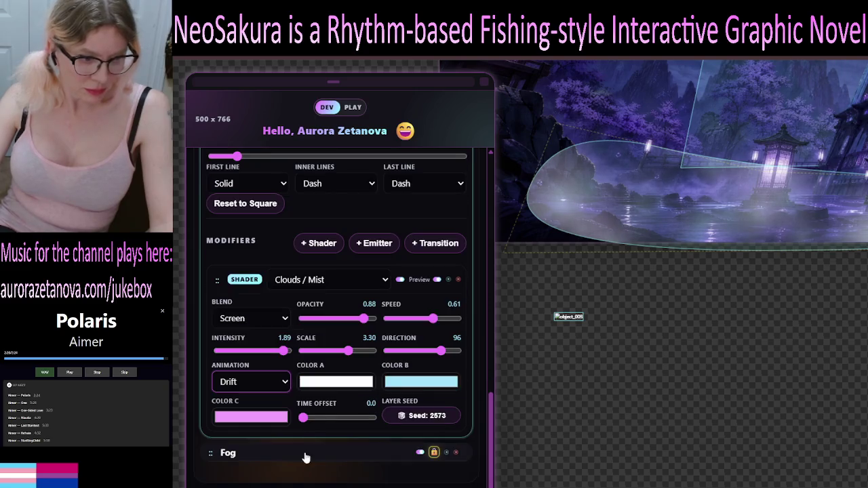
{"action": "left_click_drag", "start_coordinate": [305, 418], "coordinate": [346, 421]}
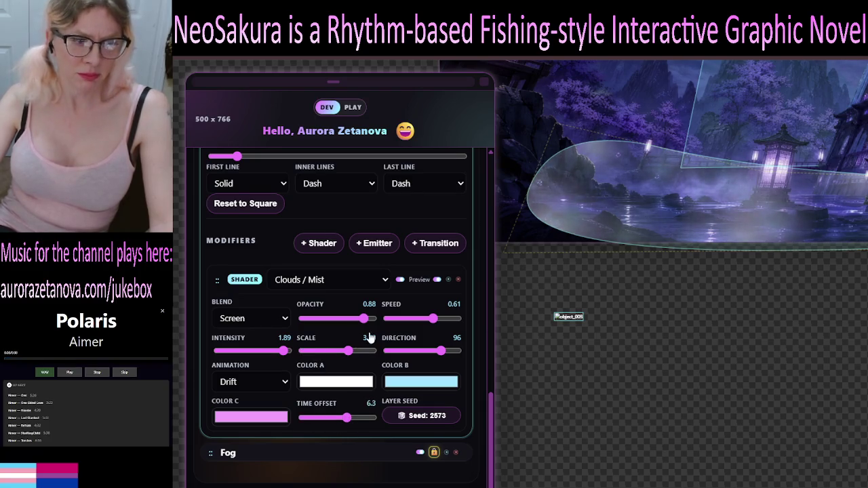
{"action": "scroll", "coordinate": [377, 359], "scroll_direction": "up", "scroll_amount": 1}
{"action": "scroll", "coordinate": [379, 367], "scroll_direction": "down", "scroll_amount": 1}
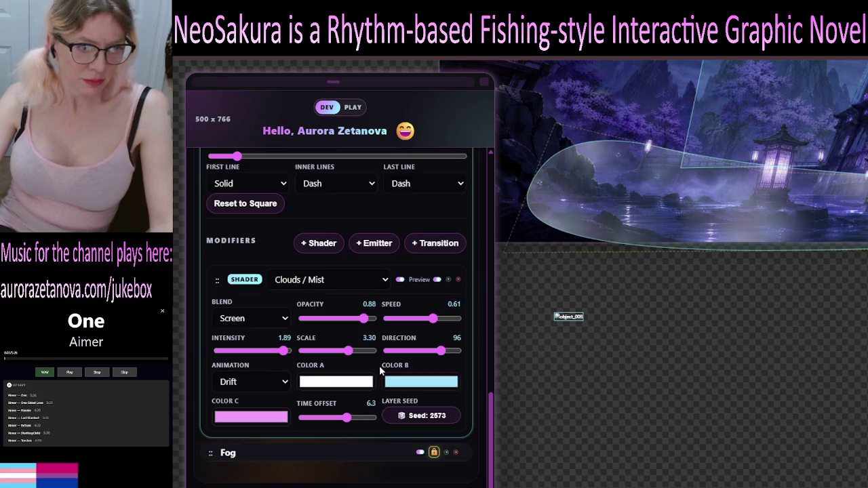
Try the Billow (breathing) animation, then go back to Drift.
{"action": "left_click", "coordinate": [284, 384]}
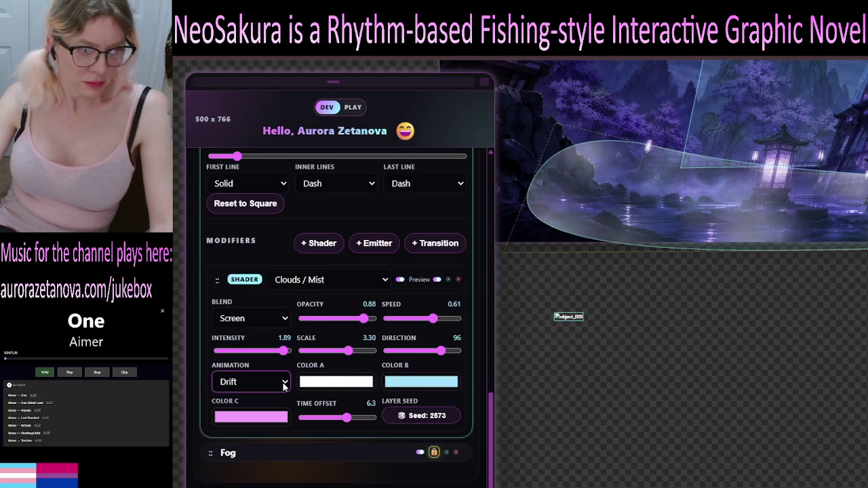
{"action": "left_click", "coordinate": [261, 422]}
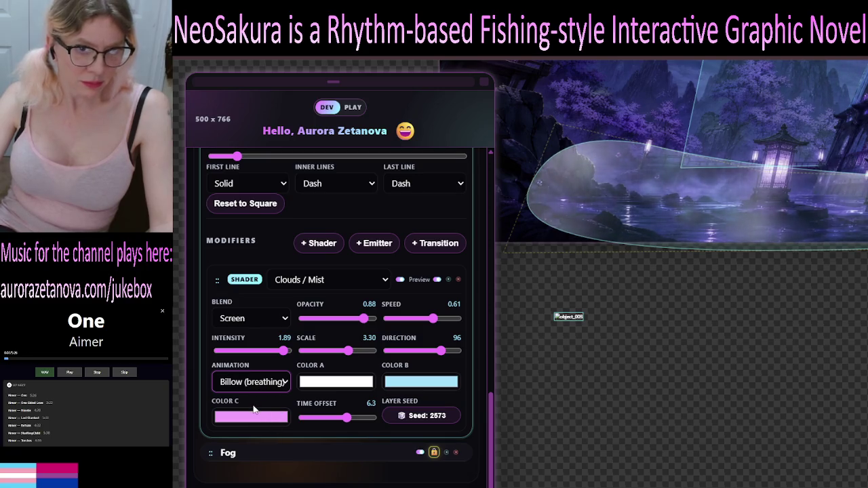
{"action": "left_click", "coordinate": [299, 397]}
{"action": "left_click", "coordinate": [269, 393]}
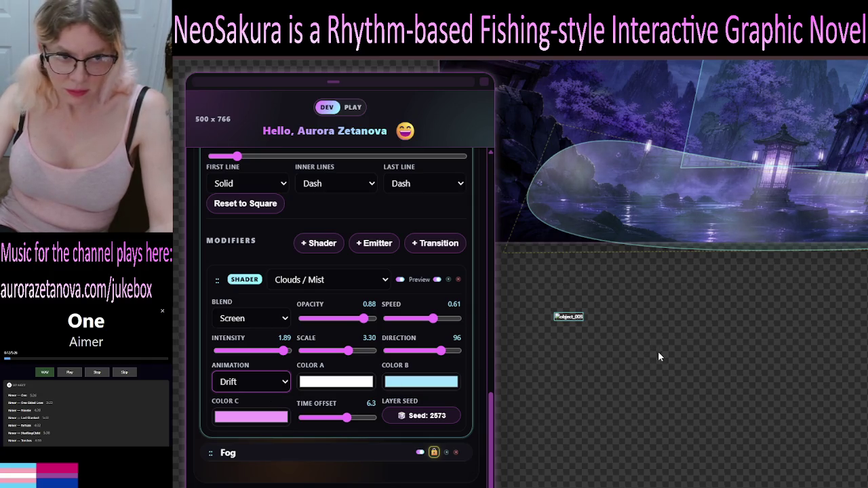
Max out the mist: speed 2.00, opacity 1.00 and intensity 2.00.
{"action": "left_click", "coordinate": [435, 320]}
{"action": "left_click_drag", "start_coordinate": [440, 324], "coordinate": [463, 320]}
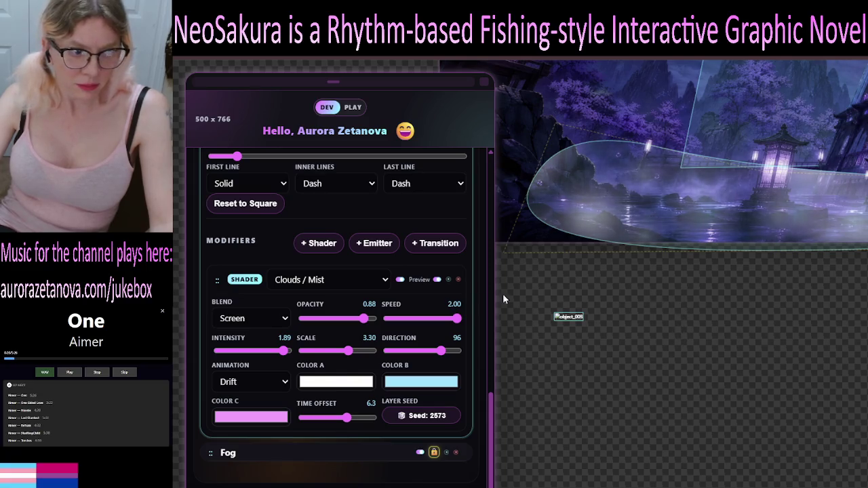
{"action": "left_click", "coordinate": [372, 319]}
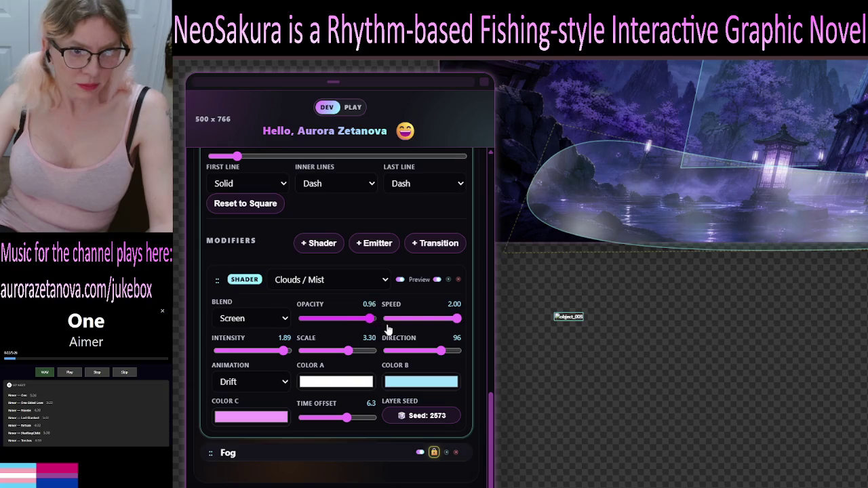
{"action": "left_click", "coordinate": [287, 351]}
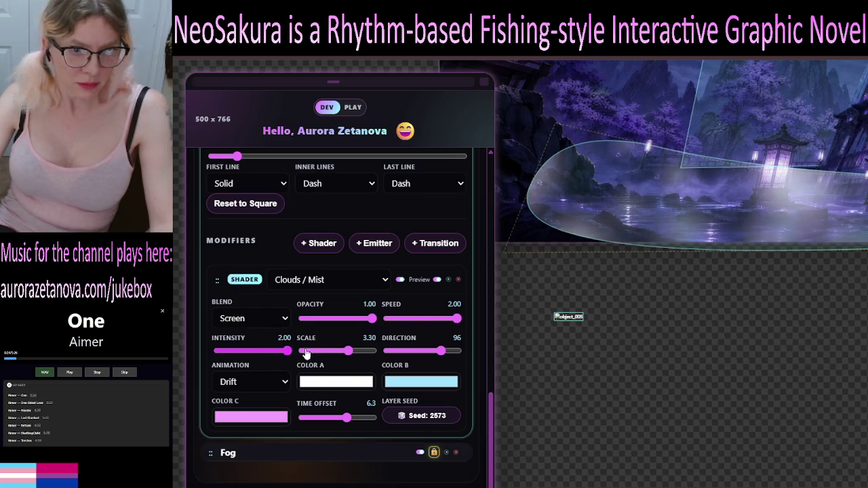
Adjust the mist scale and swing its drift direction to a new angle.
{"action": "mouse_move", "coordinate": [349, 352]}
{"action": "left_mouse_down"}
{"action": "mouse_move", "coordinate": [375, 358]}
{"action": "mouse_move", "coordinate": [350, 354]}
{"action": "left_mouse_up"}
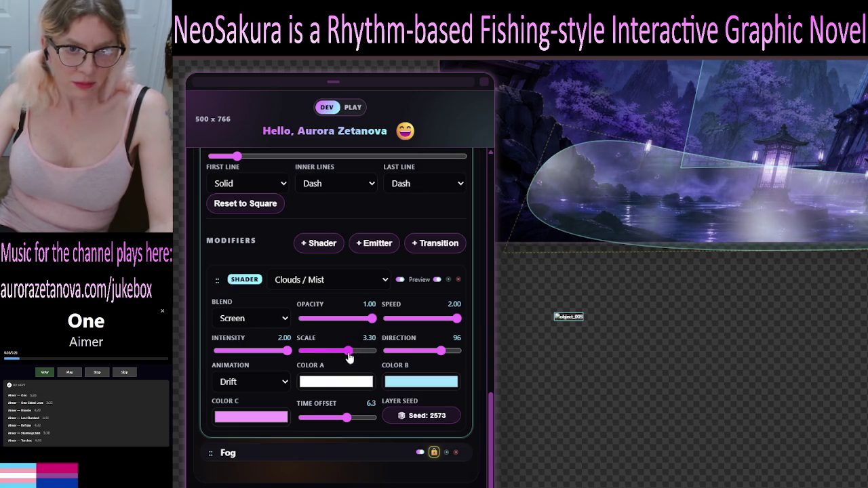
{"action": "mouse_move", "coordinate": [444, 352]}
{"action": "left_mouse_down"}
{"action": "mouse_move", "coordinate": [459, 355]}
{"action": "mouse_move", "coordinate": [422, 353]}
{"action": "left_mouse_up"}
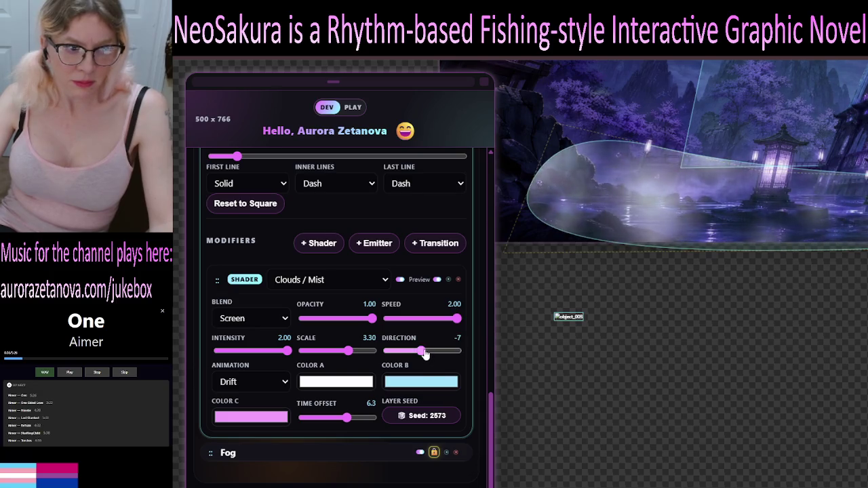
{"action": "mouse_move", "coordinate": [426, 353]}
{"action": "left_mouse_down"}
{"action": "mouse_move", "coordinate": [401, 354]}
{"action": "mouse_move", "coordinate": [428, 365]}
{"action": "mouse_move", "coordinate": [432, 358]}
{"action": "left_mouse_up"}
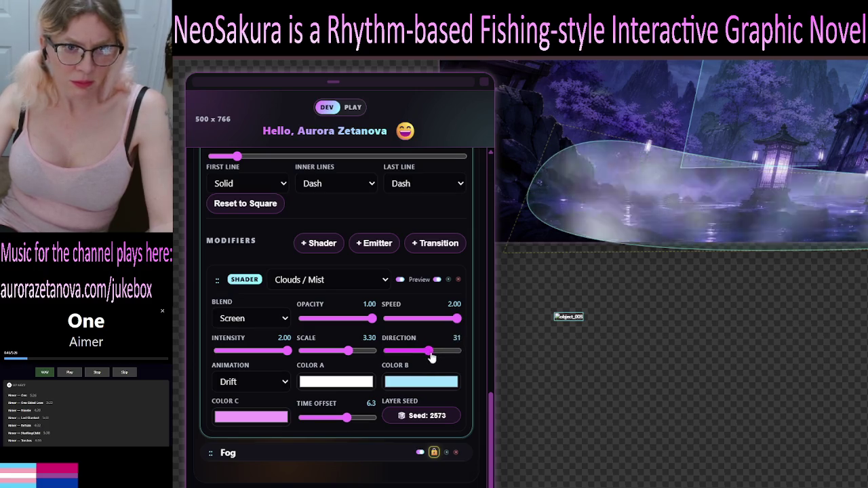
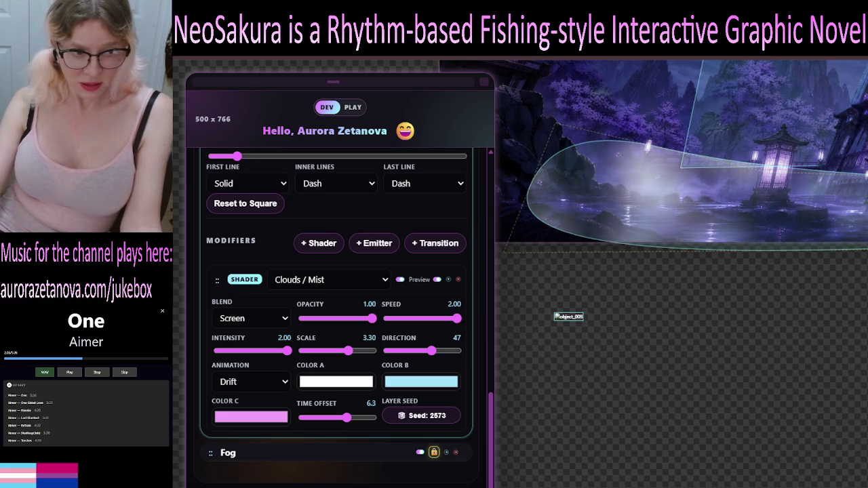
Sweep the Clouds / Mist drift direction up toward 176 and back, settling it near 0.
{"action": "mouse_move", "coordinate": [429, 357]}
{"action": "left_mouse_down"}
{"action": "mouse_move", "coordinate": [456, 358]}
{"action": "mouse_move", "coordinate": [440, 367]}
{"action": "left_mouse_up"}
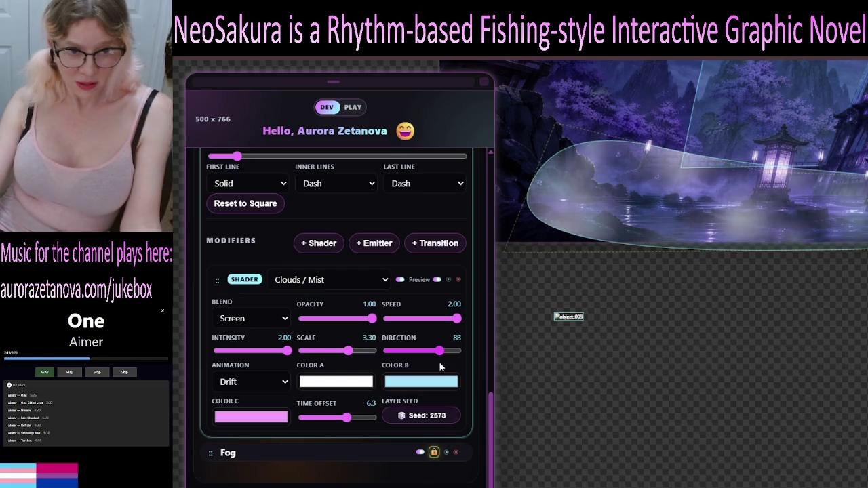
{"action": "left_click_drag", "start_coordinate": [441, 367], "coordinate": [438, 367]}
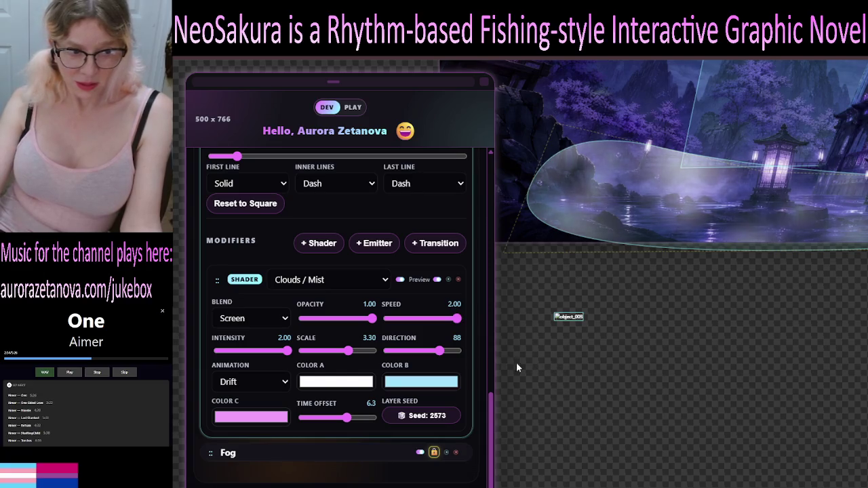
{"action": "left_click_drag", "start_coordinate": [438, 356], "coordinate": [447, 358]}
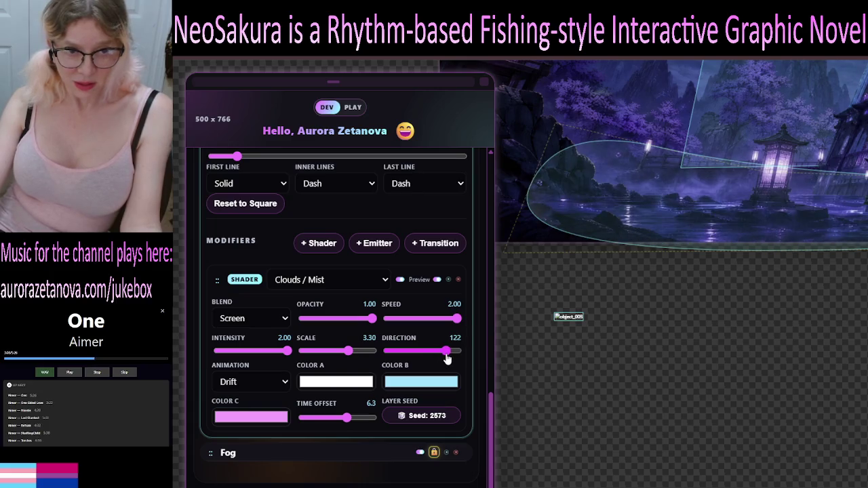
{"action": "left_click_drag", "start_coordinate": [447, 358], "coordinate": [457, 362]}
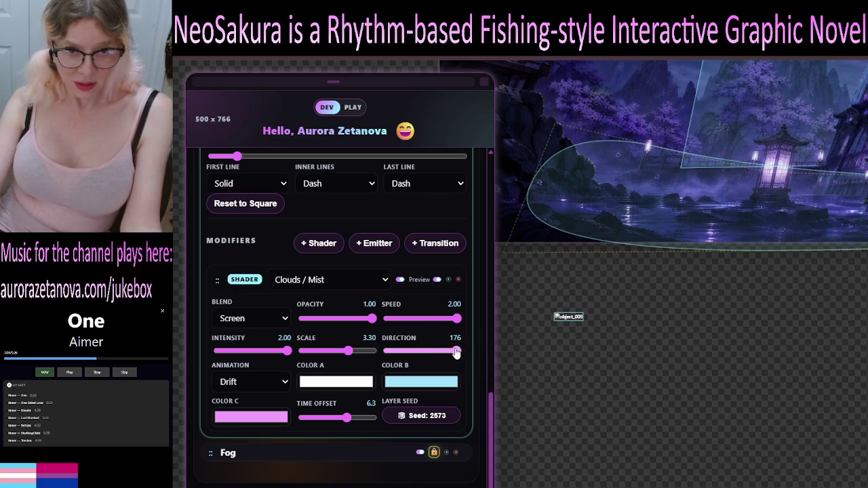
{"action": "mouse_move", "coordinate": [457, 353]}
{"action": "left_mouse_down"}
{"action": "mouse_move", "coordinate": [388, 355]}
{"action": "mouse_move", "coordinate": [423, 361]}
{"action": "left_mouse_up"}
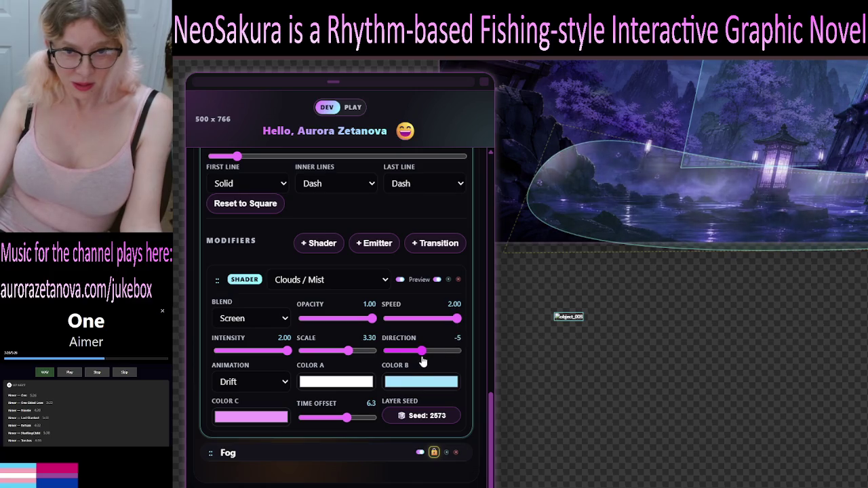
{"action": "left_click_drag", "start_coordinate": [423, 362], "coordinate": [423, 362]}
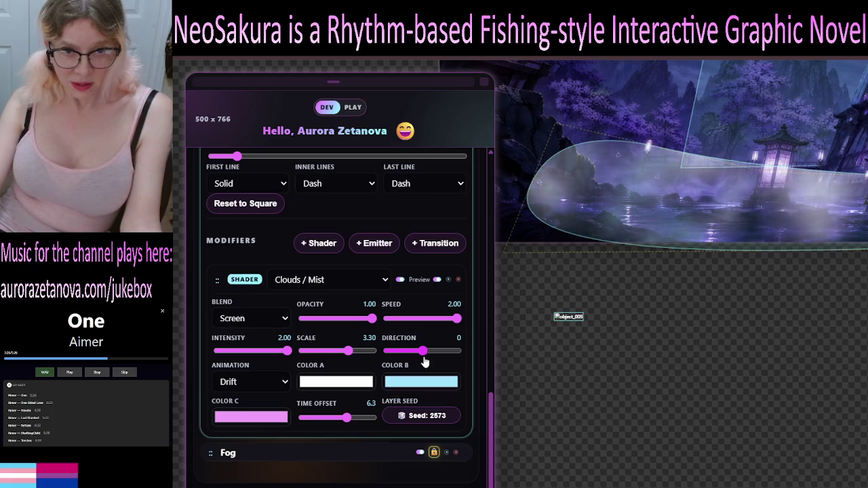
{"action": "left_click_drag", "start_coordinate": [422, 361], "coordinate": [442, 364]}
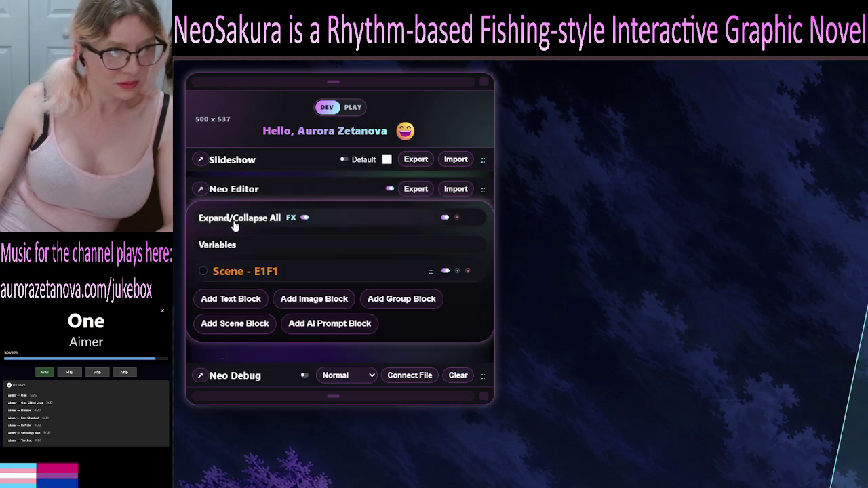
Expand scene E1F1 and open its first Fog element, scrolling down to its settings.
{"action": "left_click", "coordinate": [234, 222]}
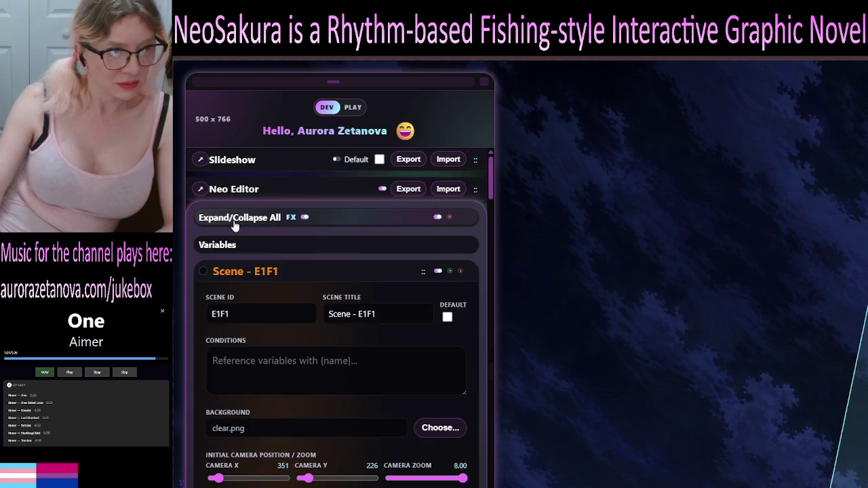
{"action": "left_click", "coordinate": [238, 222]}
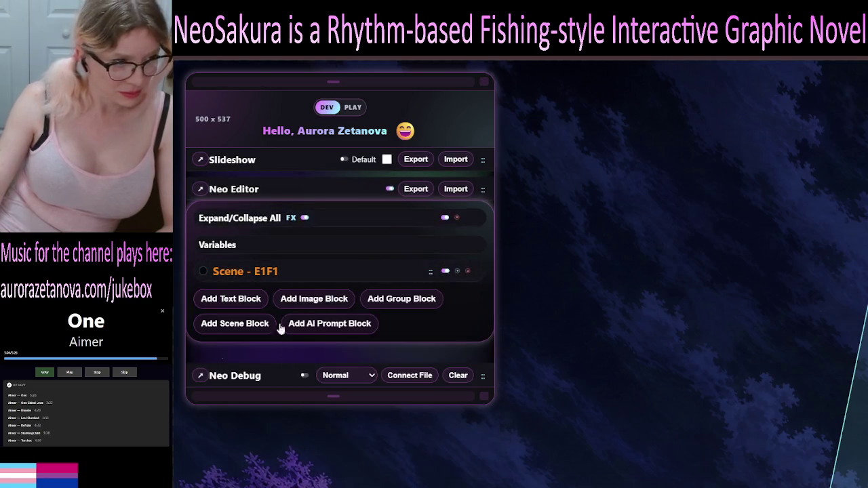
{"action": "left_click", "coordinate": [266, 272]}
{"action": "scroll", "coordinate": [353, 380], "scroll_direction": "down", "scroll_amount": 5}
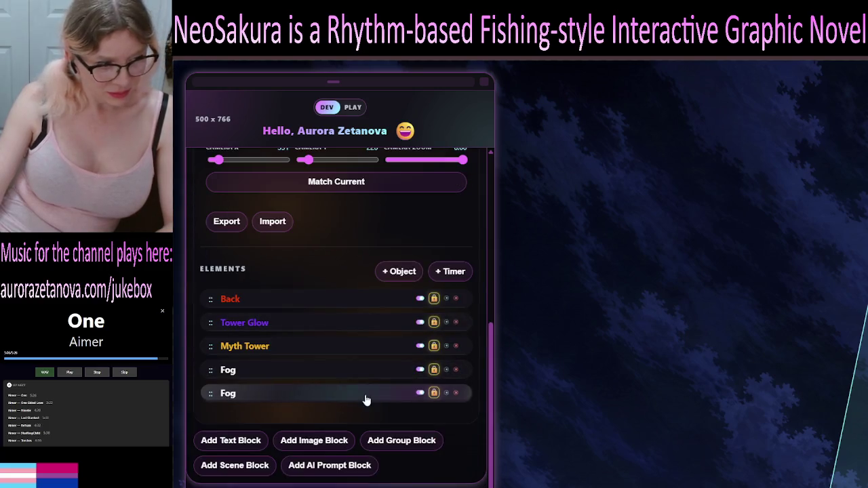
{"action": "left_click", "coordinate": [400, 372]}
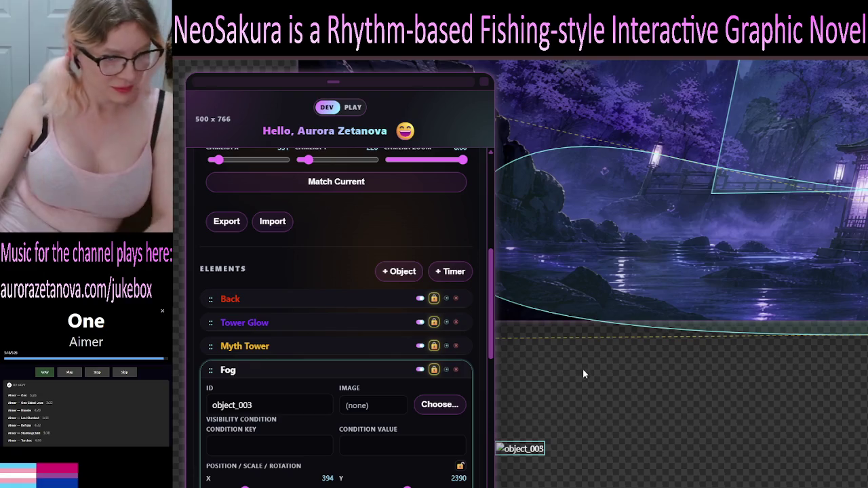
{"action": "scroll", "coordinate": [369, 403], "scroll_direction": "down", "scroll_amount": 10}
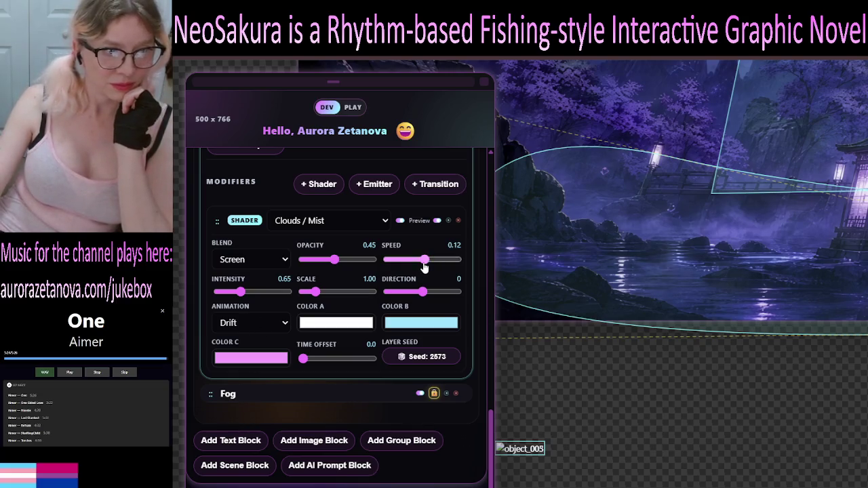
Set the mist to speed 2.00, opacity 1.00, intensity 2.00 and direction -180.
{"action": "left_click_drag", "start_coordinate": [424, 267], "coordinate": [495, 266]}
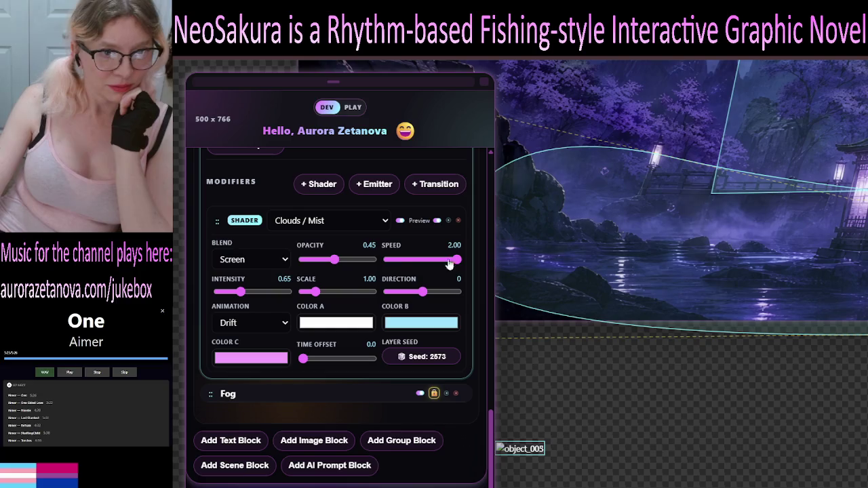
{"action": "left_click_drag", "start_coordinate": [341, 263], "coordinate": [393, 262]}
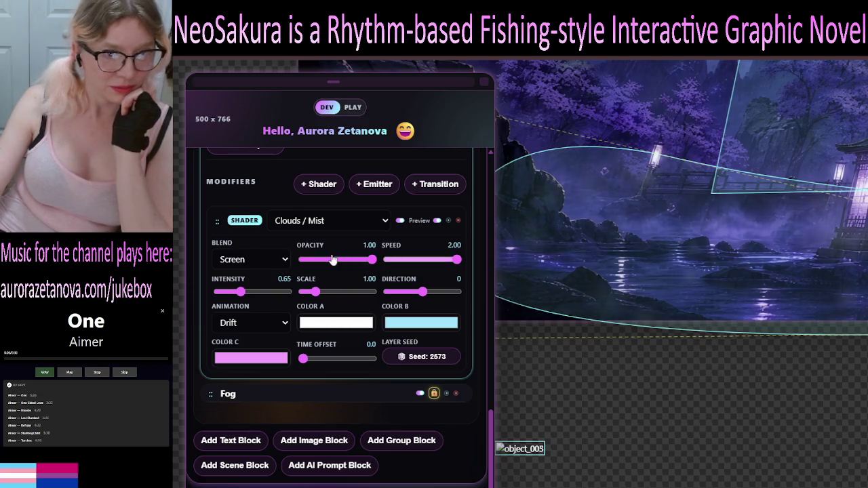
{"action": "left_click_drag", "start_coordinate": [242, 293], "coordinate": [299, 292]}
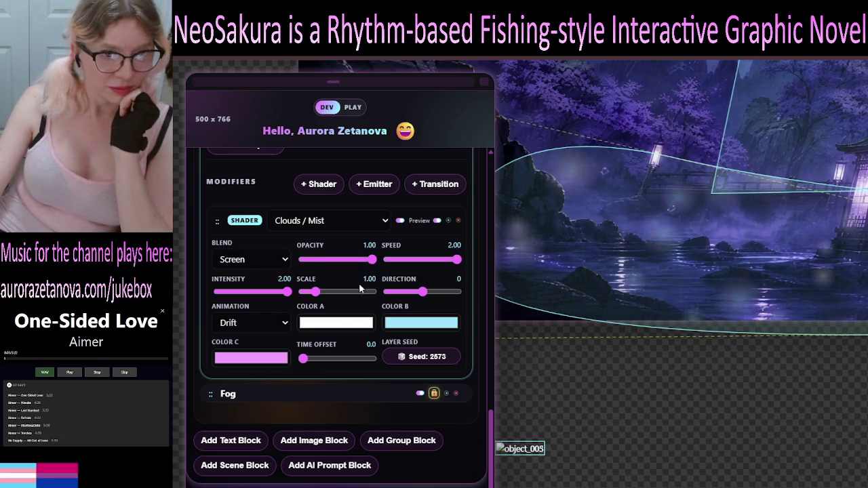
{"action": "mouse_move", "coordinate": [426, 292]}
{"action": "left_mouse_down"}
{"action": "mouse_move", "coordinate": [472, 301]}
{"action": "mouse_move", "coordinate": [378, 303]}
{"action": "mouse_move", "coordinate": [390, 312]}
{"action": "mouse_move", "coordinate": [346, 295]}
{"action": "left_mouse_up"}
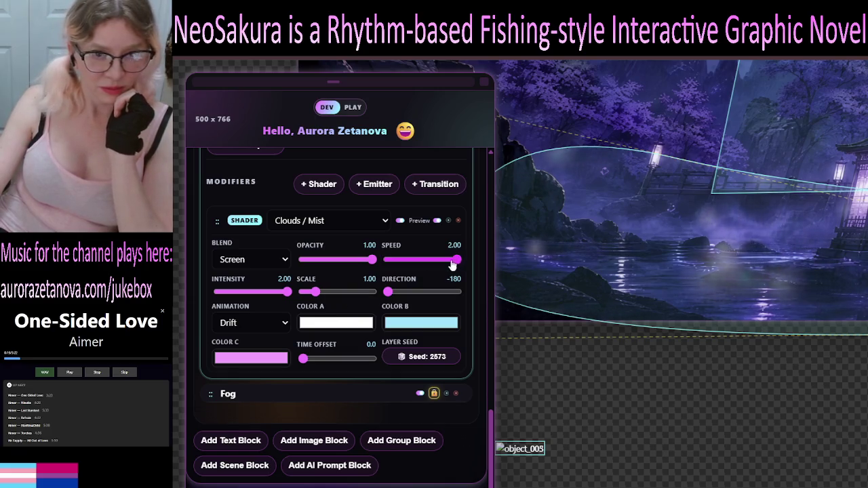
Drop the mist drift speed to 0.09 and raise its scale to 1.60.
{"action": "left_click", "coordinate": [441, 264]}
{"action": "mouse_move", "coordinate": [441, 268]}
{"action": "left_mouse_down"}
{"action": "mouse_move", "coordinate": [403, 272]}
{"action": "mouse_move", "coordinate": [425, 272]}
{"action": "left_mouse_up"}
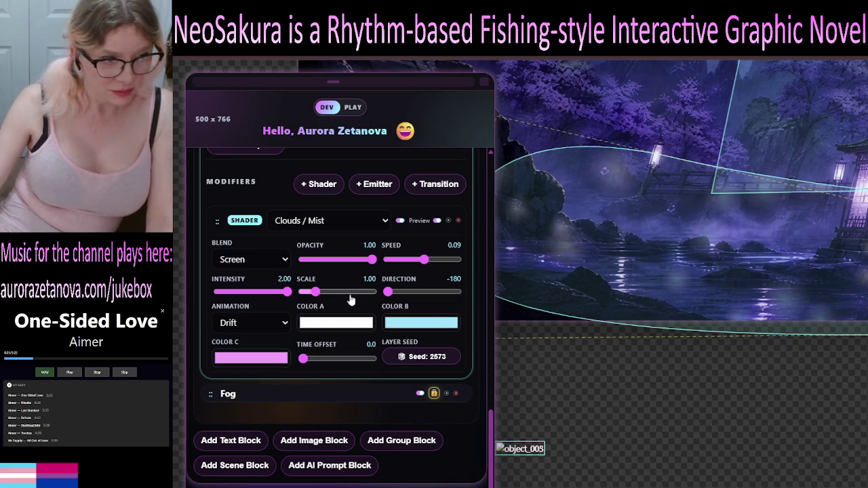
{"action": "left_click_drag", "start_coordinate": [321, 295], "coordinate": [325, 296]}
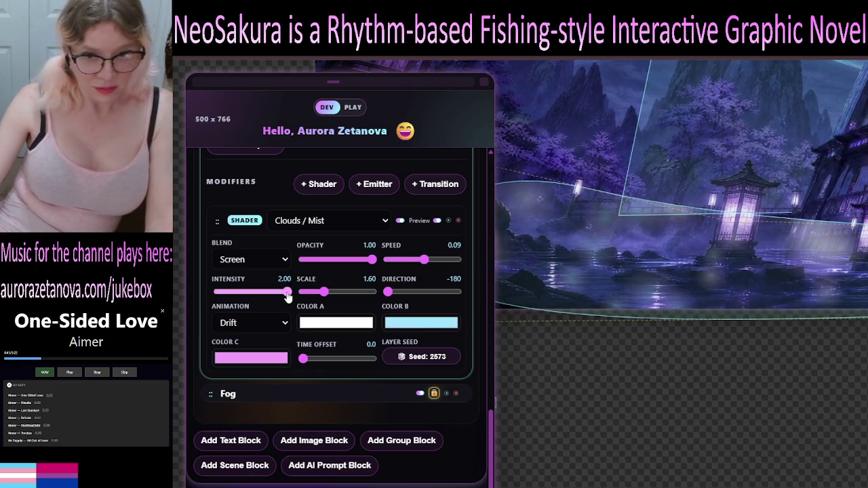
Try lower intensity and different scales, returning the mist intensity to its 2.00 maximum.
{"action": "left_click_drag", "start_coordinate": [258, 301], "coordinate": [236, 307]}
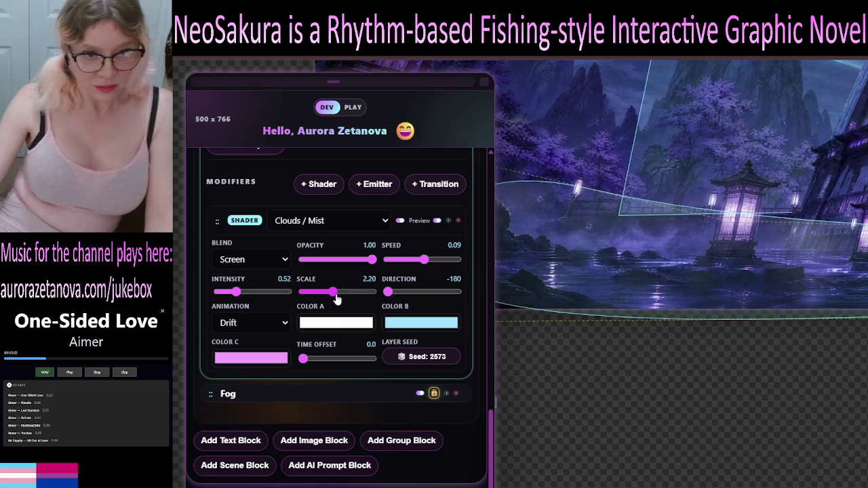
{"action": "left_click_drag", "start_coordinate": [370, 299], "coordinate": [392, 303]}
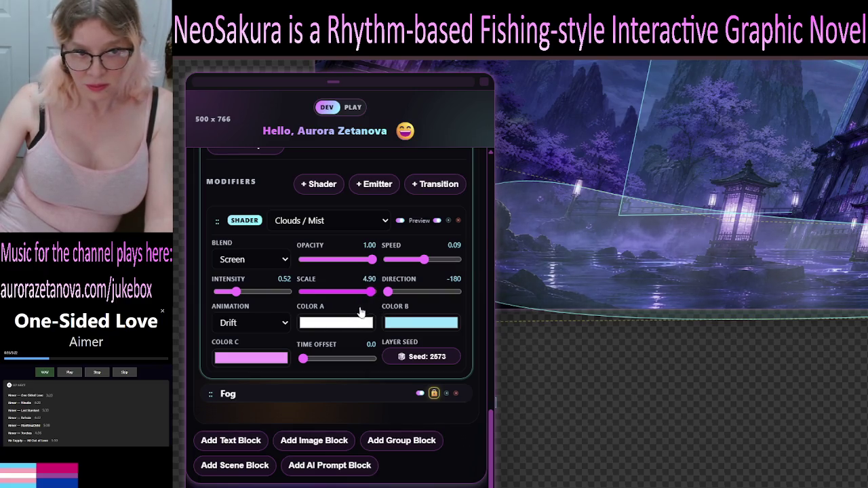
{"action": "left_click_drag", "start_coordinate": [361, 310], "coordinate": [352, 314]}
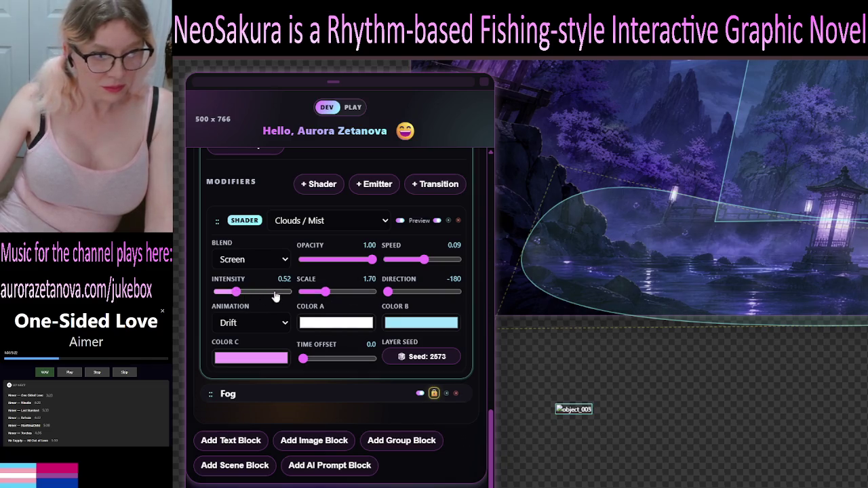
{"action": "left_click_drag", "start_coordinate": [263, 293], "coordinate": [298, 293]}
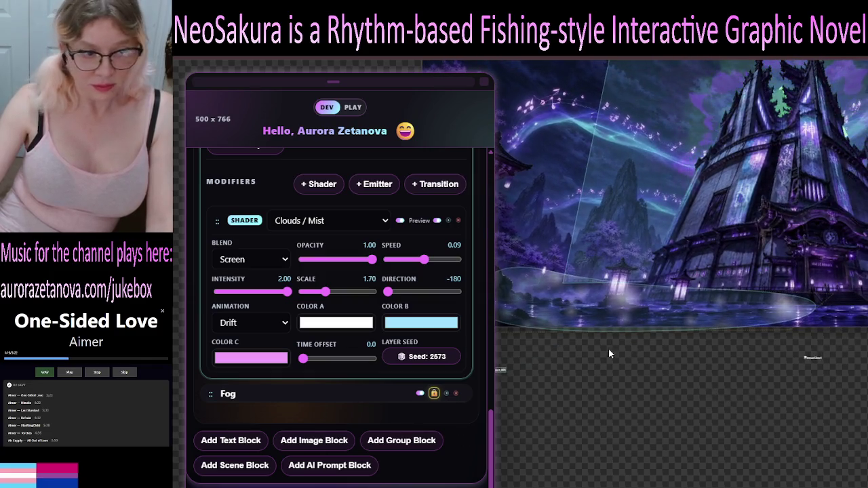
{"action": "left_click_drag", "start_coordinate": [332, 297], "coordinate": [379, 300]}
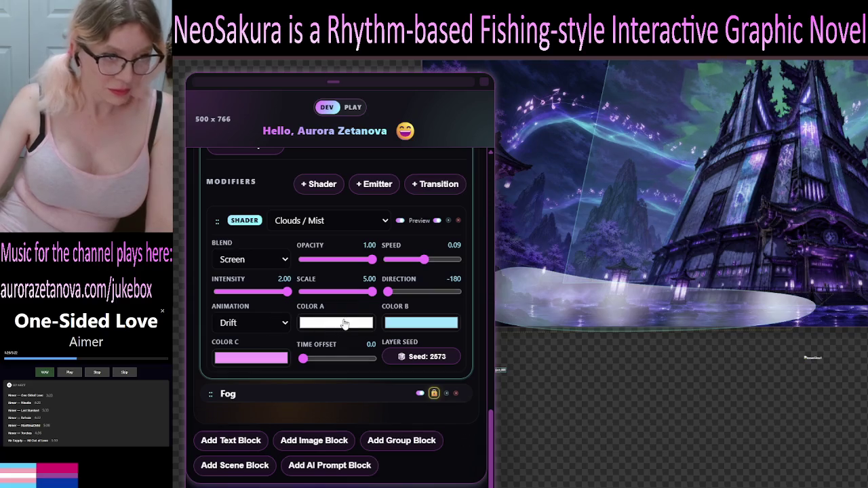
Settle the mist at speed 0.46 and scale 2.75, testing intensity before restoring 2.00.
{"action": "left_click_drag", "start_coordinate": [429, 261], "coordinate": [438, 262]}
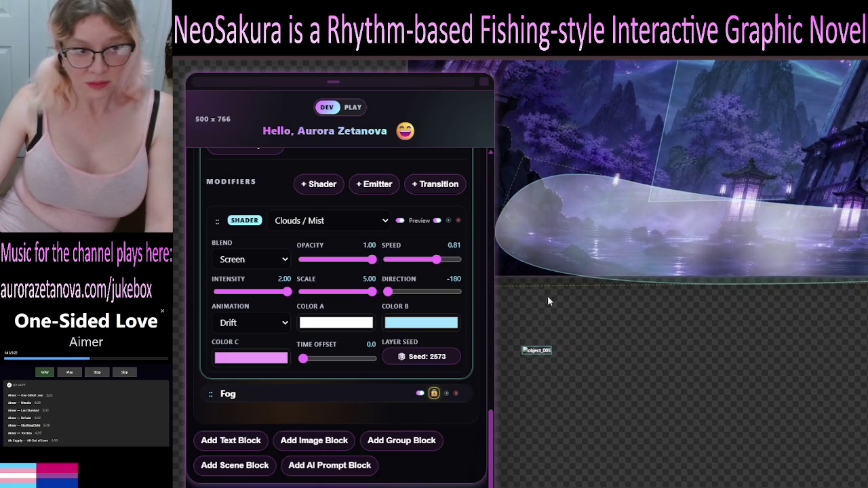
{"action": "mouse_move", "coordinate": [373, 293]}
{"action": "left_mouse_down"}
{"action": "mouse_move", "coordinate": [307, 300]}
{"action": "mouse_move", "coordinate": [350, 303]}
{"action": "mouse_move", "coordinate": [340, 304]}
{"action": "left_mouse_up"}
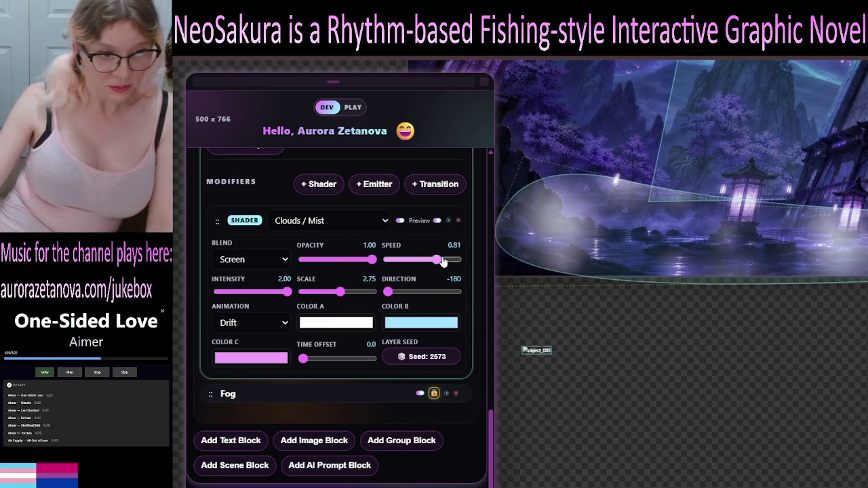
{"action": "left_click_drag", "start_coordinate": [436, 261], "coordinate": [431, 263]}
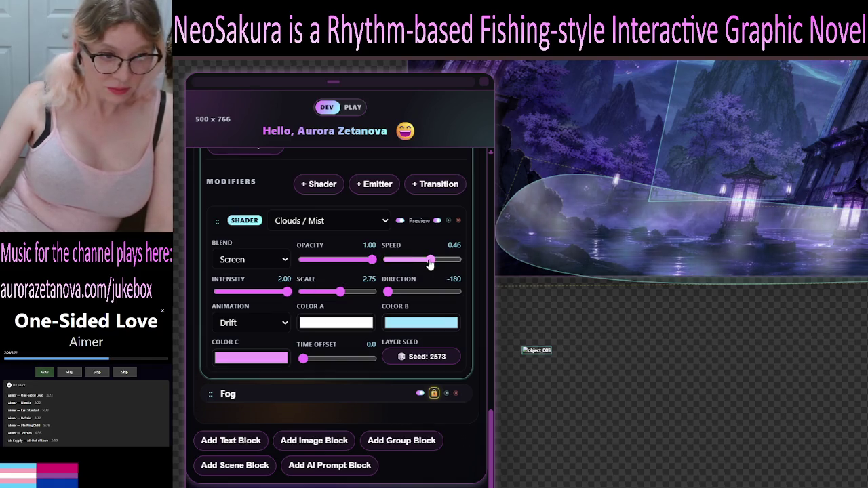
{"action": "left_click_drag", "start_coordinate": [280, 298], "coordinate": [252, 302]}
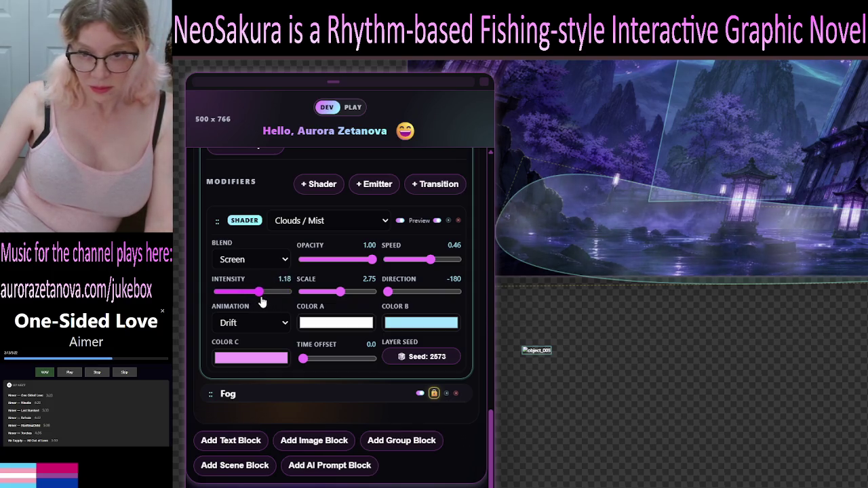
{"action": "left_click_drag", "start_coordinate": [263, 303], "coordinate": [258, 303]}
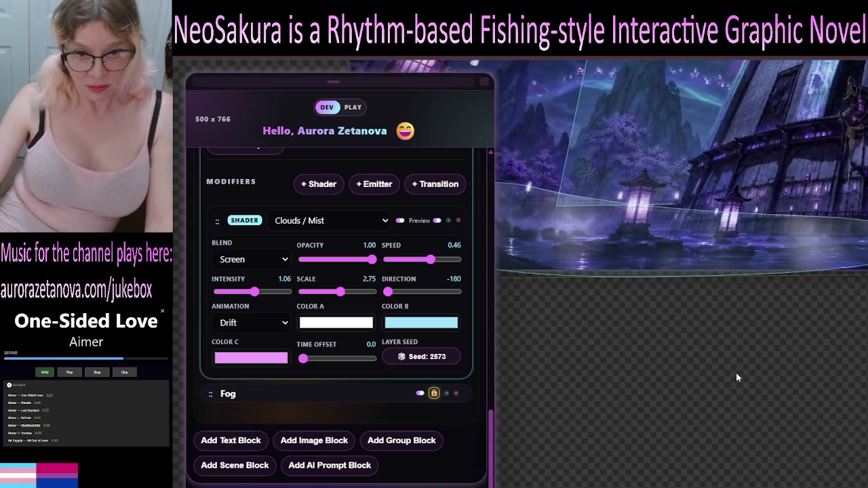
{"action": "left_click_drag", "start_coordinate": [256, 297], "coordinate": [239, 296]}
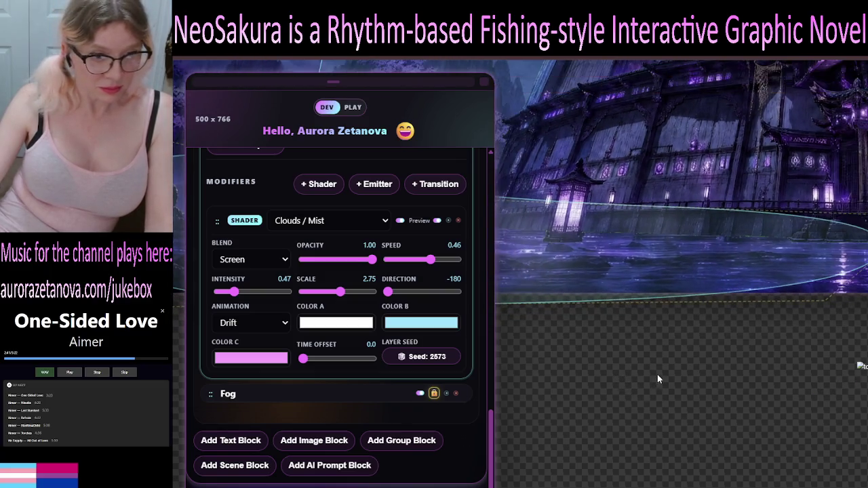
{"action": "mouse_move", "coordinate": [240, 294]}
{"action": "left_mouse_down"}
{"action": "mouse_move", "coordinate": [288, 299]}
{"action": "mouse_move", "coordinate": [293, 329]}
{"action": "left_mouse_up"}
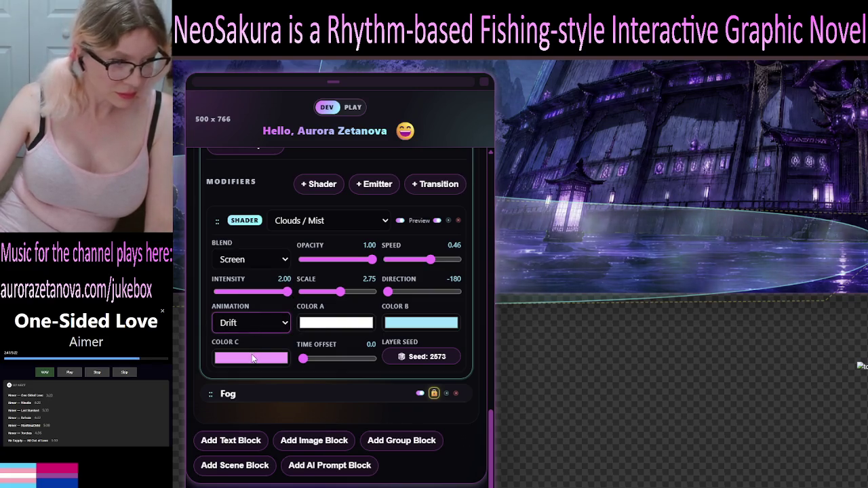
Cycle the mist animation through Billow and Swirl to Layered (parallax), with speed at 2.00.
{"action": "key", "text": "Down"}
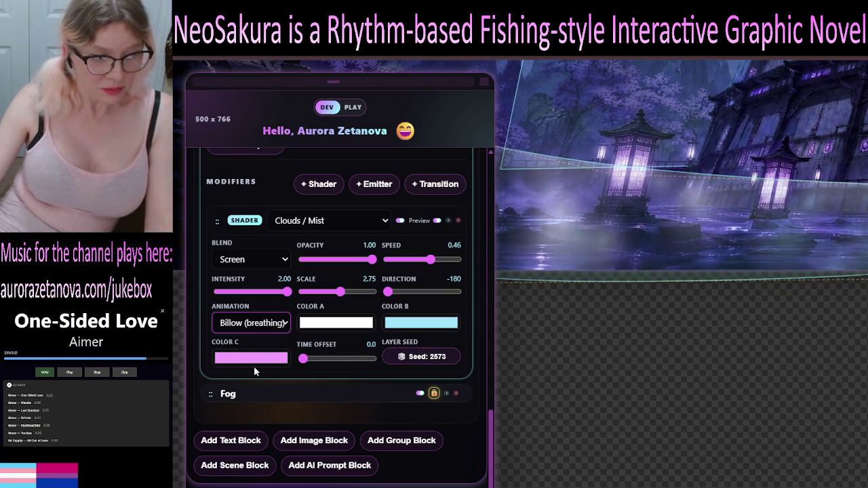
{"action": "key", "text": "Down"}
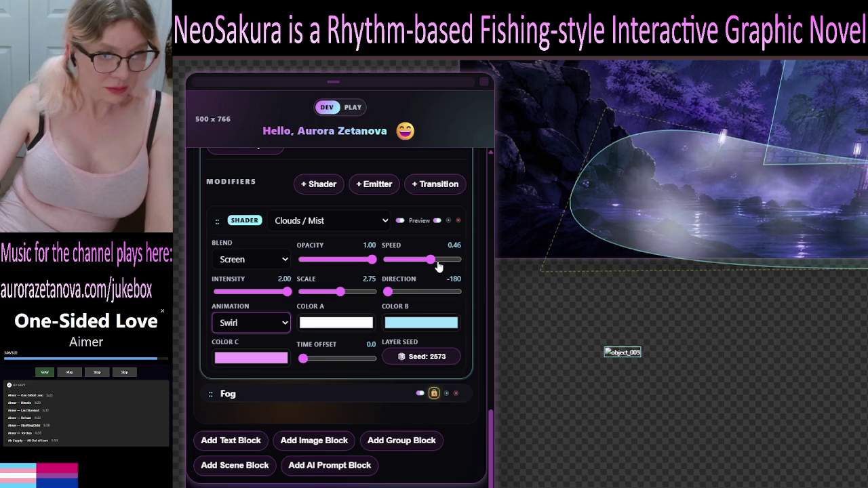
{"action": "left_click_drag", "start_coordinate": [439, 264], "coordinate": [466, 262]}
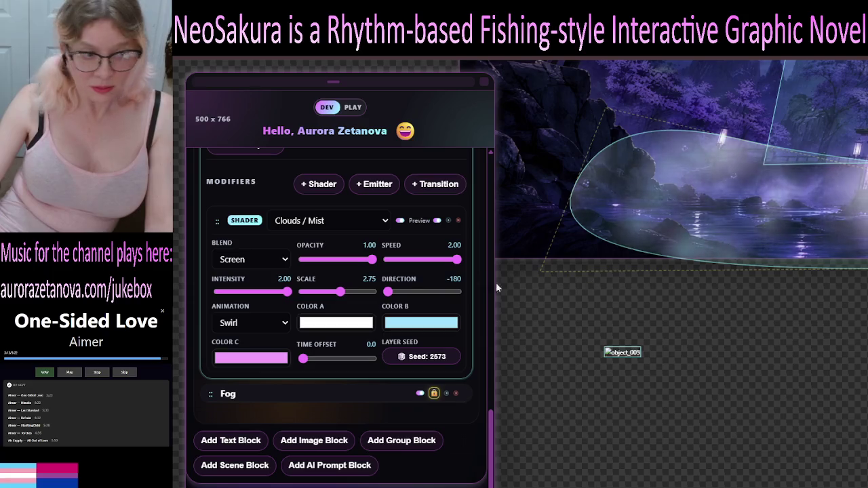
{"action": "left_click", "coordinate": [265, 324]}
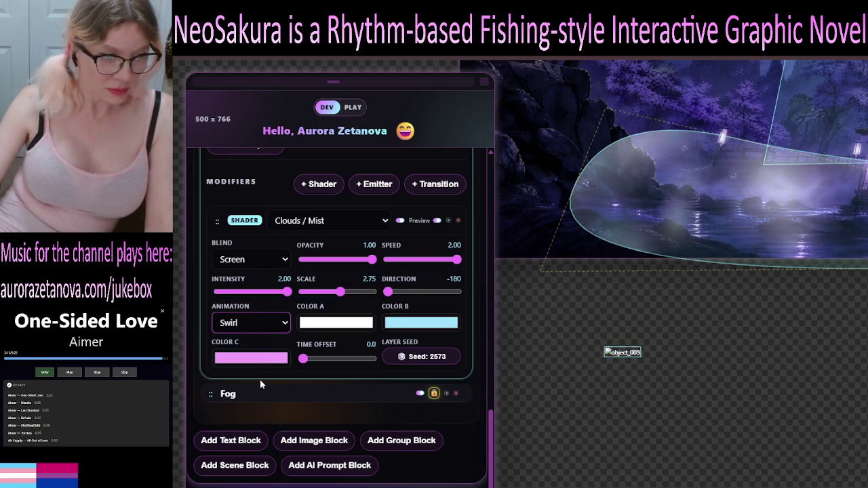
{"action": "left_click", "coordinate": [260, 384]}
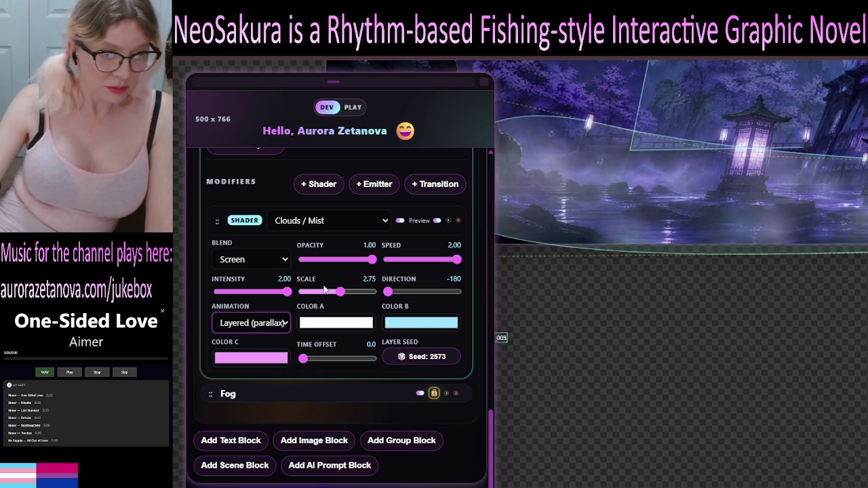
Set the mist to speed 0.23 and scale 1.95 with intensity 2.00, and pick Swirl animation.
{"action": "left_click_drag", "start_coordinate": [351, 299], "coordinate": [357, 300]}
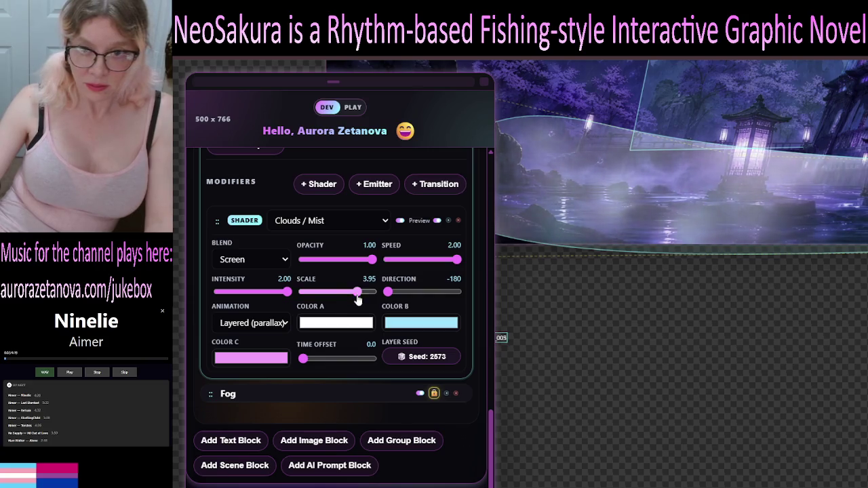
{"action": "left_click_drag", "start_coordinate": [434, 263], "coordinate": [424, 273]}
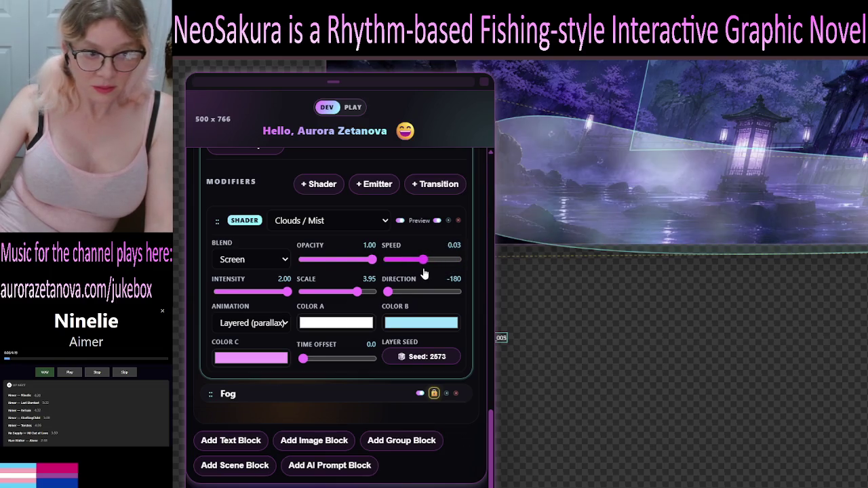
{"action": "left_click_drag", "start_coordinate": [425, 272], "coordinate": [428, 274]}
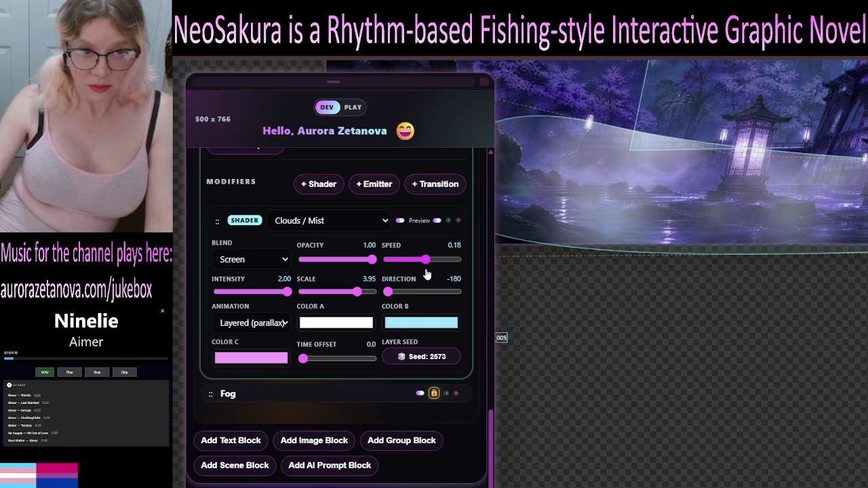
{"action": "left_click_drag", "start_coordinate": [427, 273], "coordinate": [428, 274]}
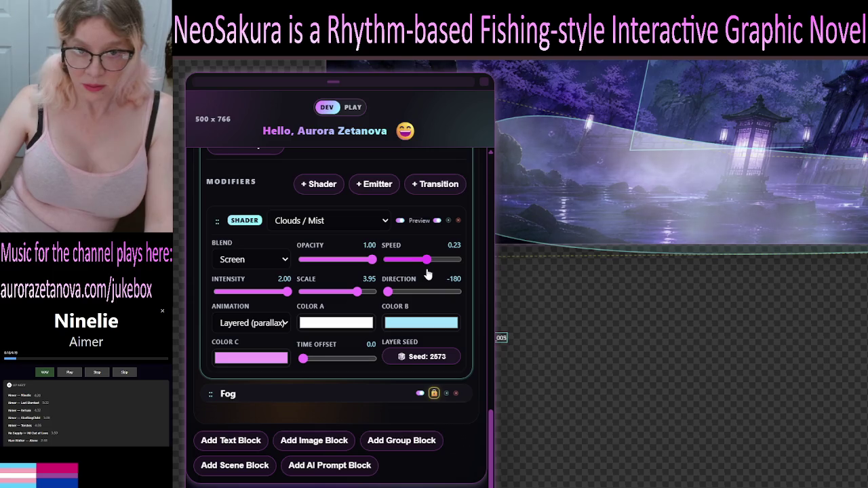
{"action": "left_click_drag", "start_coordinate": [288, 292], "coordinate": [221, 293]}
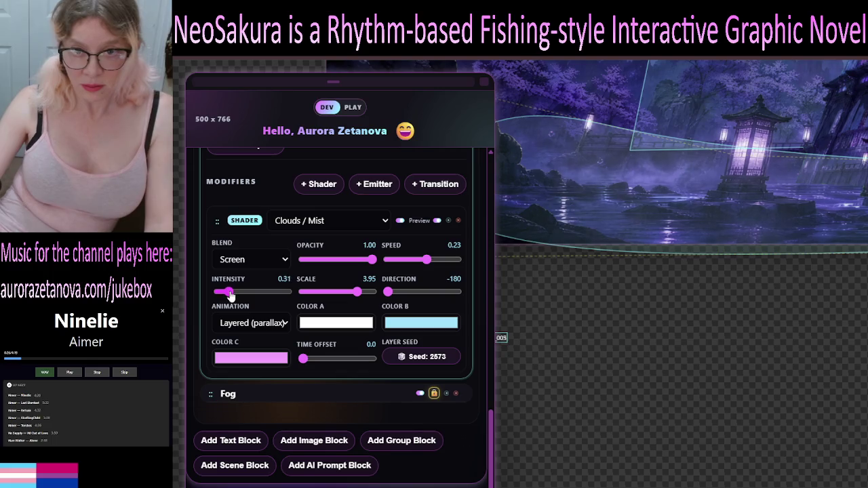
{"action": "left_click_drag", "start_coordinate": [240, 299], "coordinate": [296, 297]}
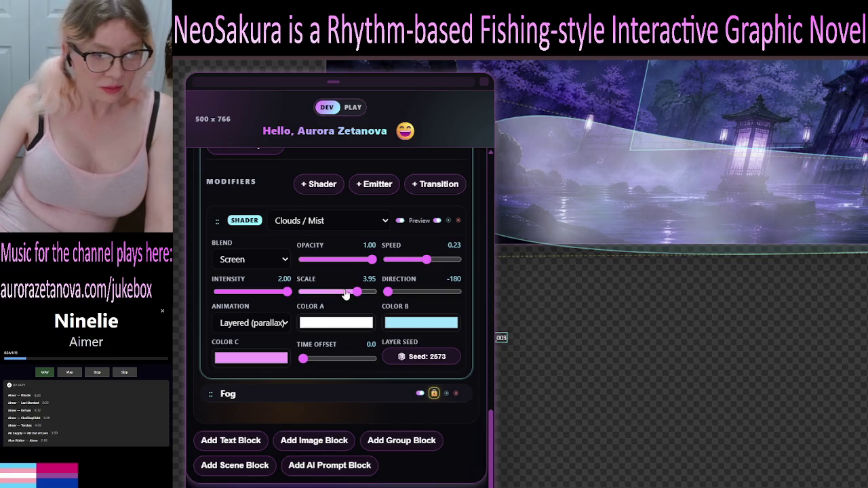
{"action": "mouse_move", "coordinate": [359, 296]}
{"action": "left_mouse_down"}
{"action": "mouse_move", "coordinate": [346, 293]}
{"action": "mouse_move", "coordinate": [331, 306]}
{"action": "left_mouse_up"}
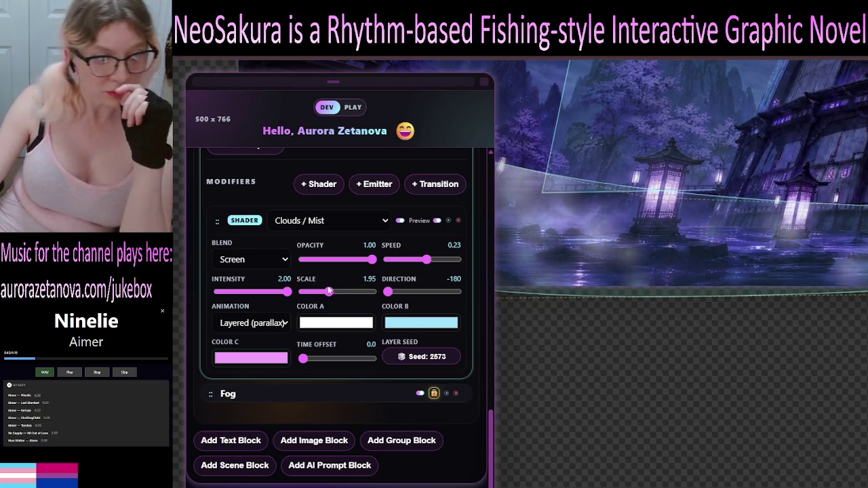
{"action": "left_click", "coordinate": [265, 375]}
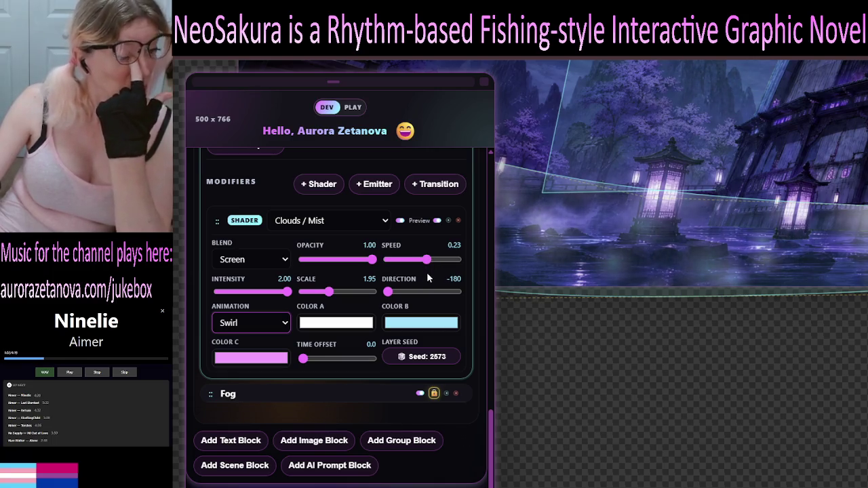
Give the mist a 6.1 time offset, then return to Layered (parallax) and try Billow.
{"action": "left_click_drag", "start_coordinate": [304, 358], "coordinate": [311, 358]}
{"action": "left_click", "coordinate": [345, 359]}
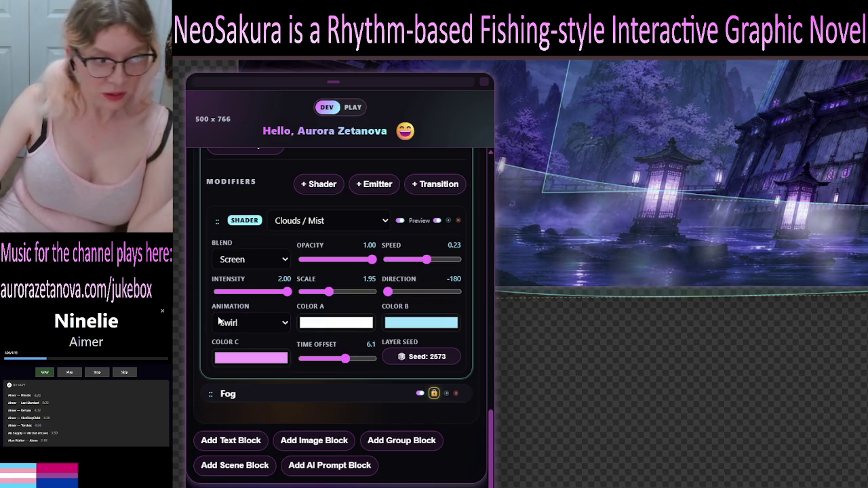
{"action": "left_click", "coordinate": [262, 392]}
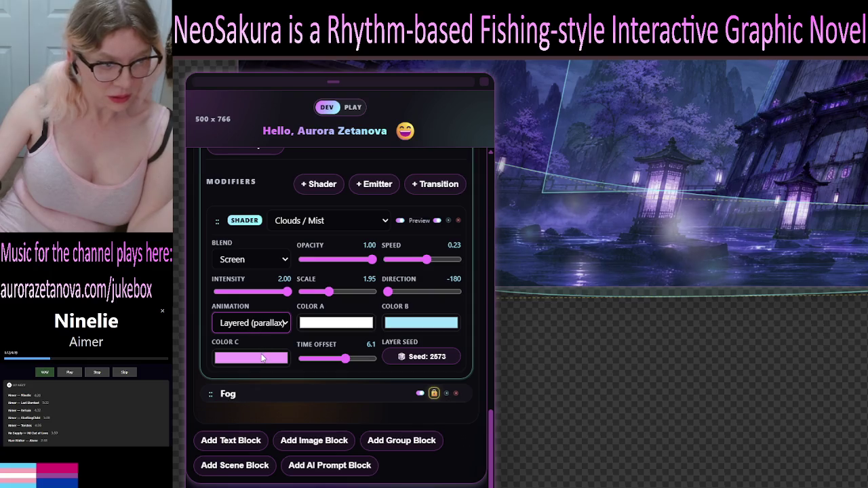
{"action": "key", "text": "Down"}
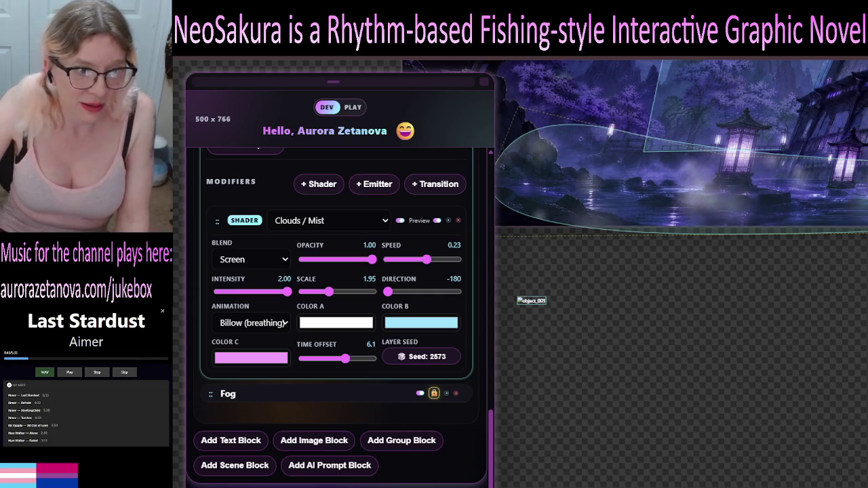
Push the Billow mist's drift speed to its 2.00 maximum.
{"action": "left_click", "coordinate": [461, 259]}
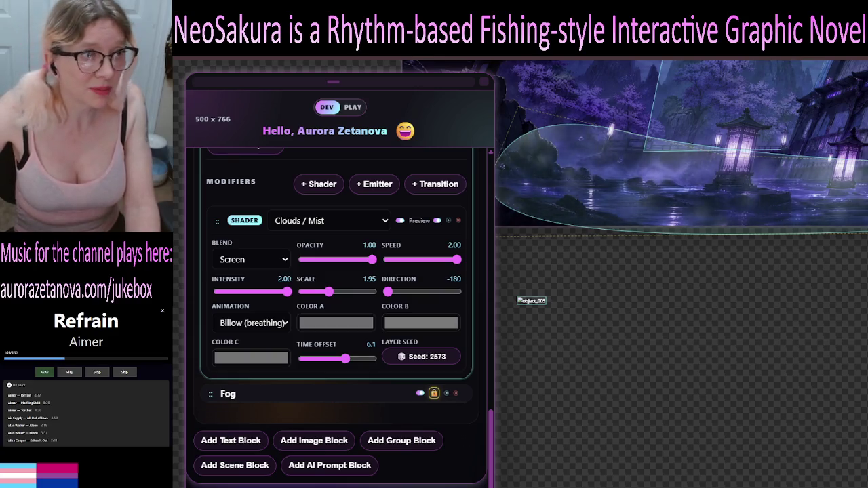
Reload the editor page with F5.
{"action": "key", "text": "F5"}
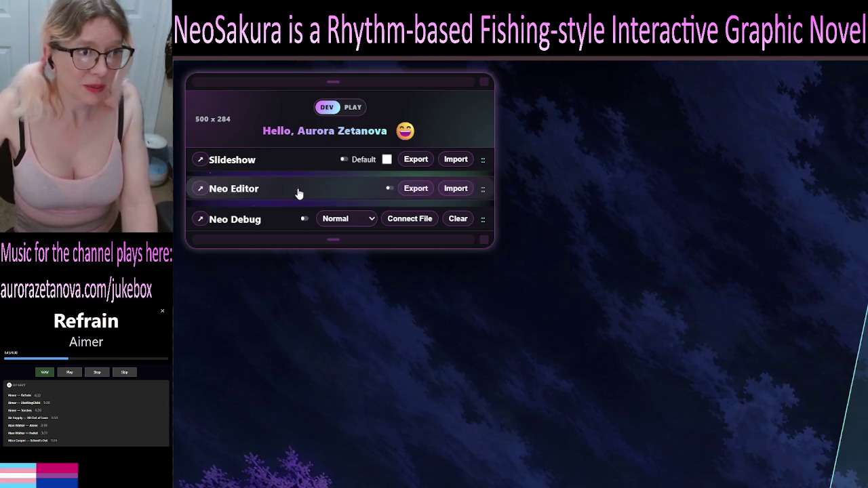
Expand Neo Editor and Scene - E1F1, then show the Fog's Clouds / Mist shader (opacity 0.45, Drift).
{"action": "left_click", "coordinate": [299, 194]}
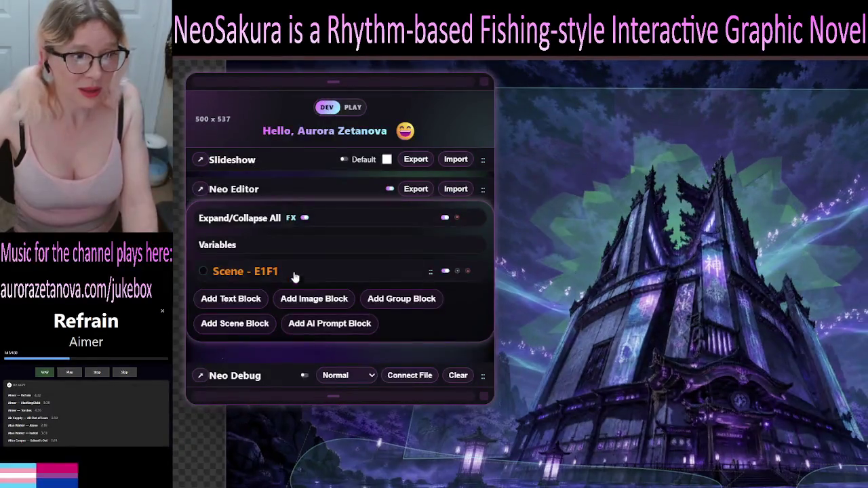
{"action": "left_click", "coordinate": [241, 223]}
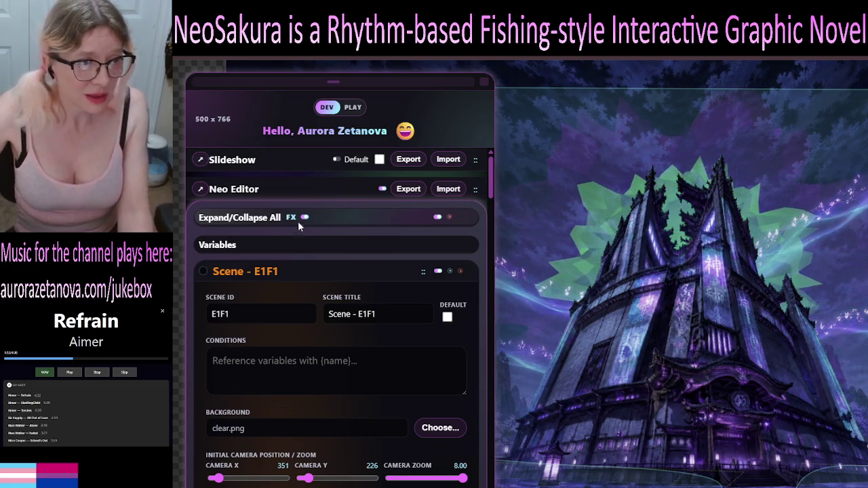
{"action": "left_click", "coordinate": [318, 272]}
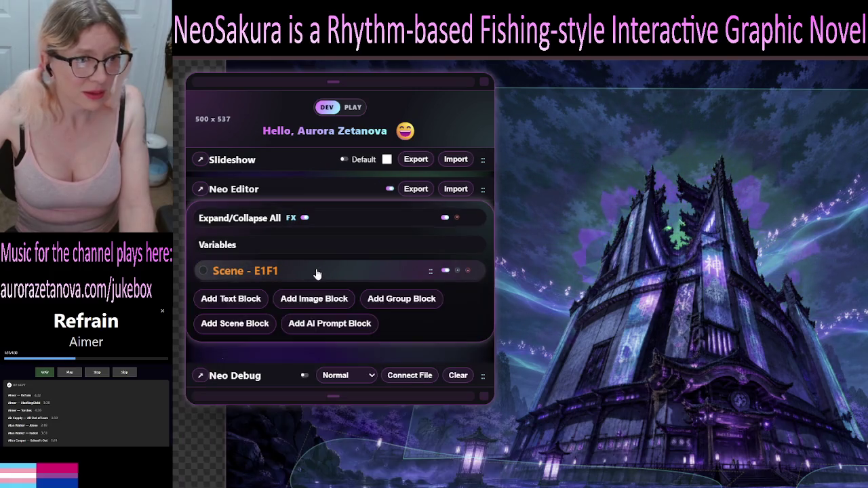
{"action": "left_click", "coordinate": [317, 273]}
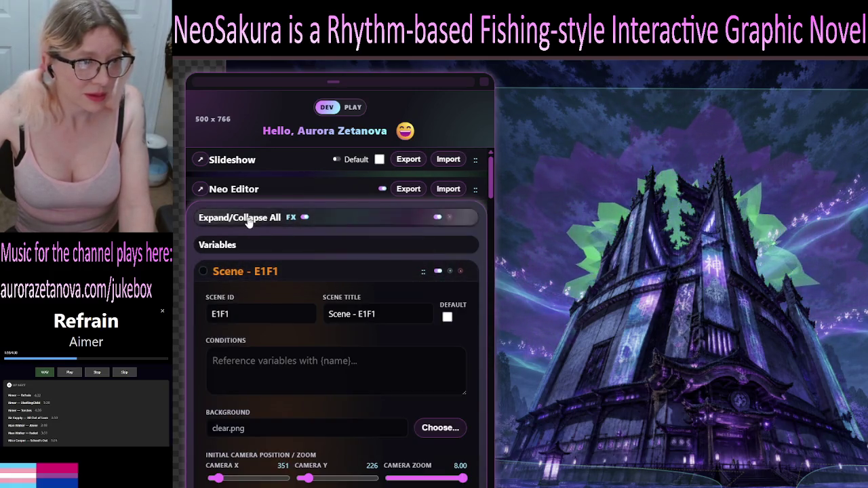
{"action": "left_click", "coordinate": [249, 219]}
{"action": "left_click", "coordinate": [258, 272]}
{"action": "scroll", "coordinate": [350, 338], "scroll_direction": "down", "scroll_amount": 3}
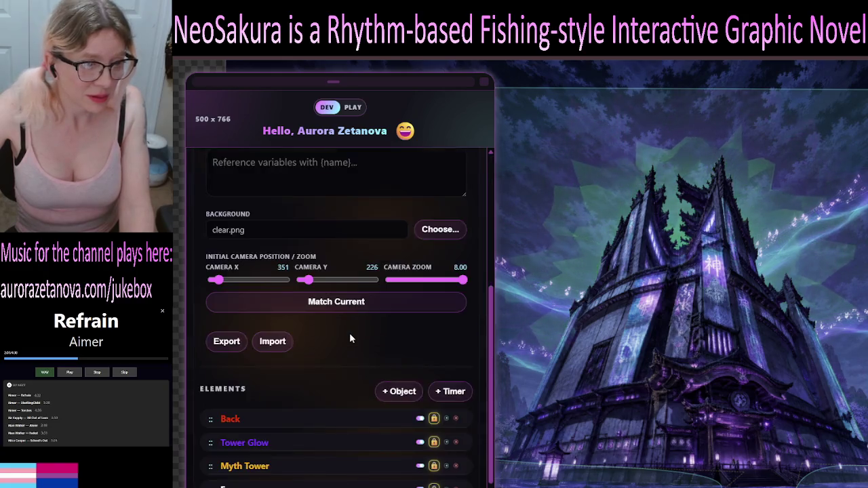
{"action": "scroll", "coordinate": [350, 338], "scroll_direction": "down", "scroll_amount": 2}
{"action": "left_click", "coordinate": [228, 370]}
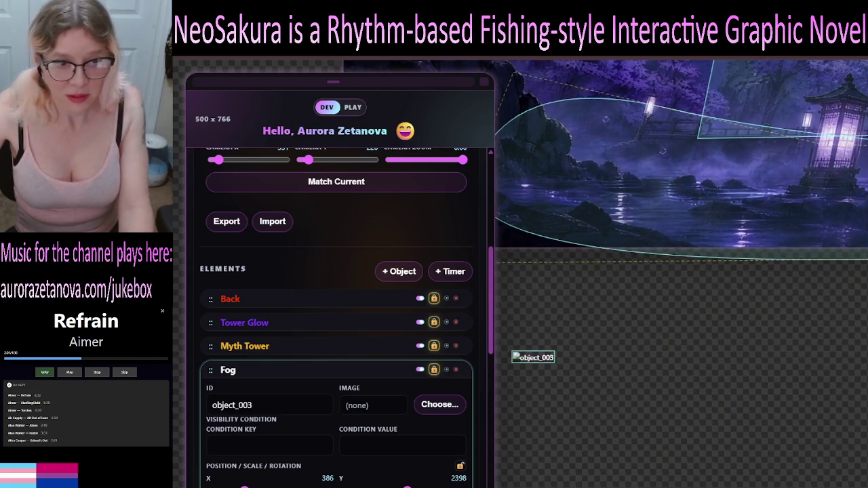
{"action": "scroll", "coordinate": [329, 419], "scroll_direction": "down", "scroll_amount": 10}
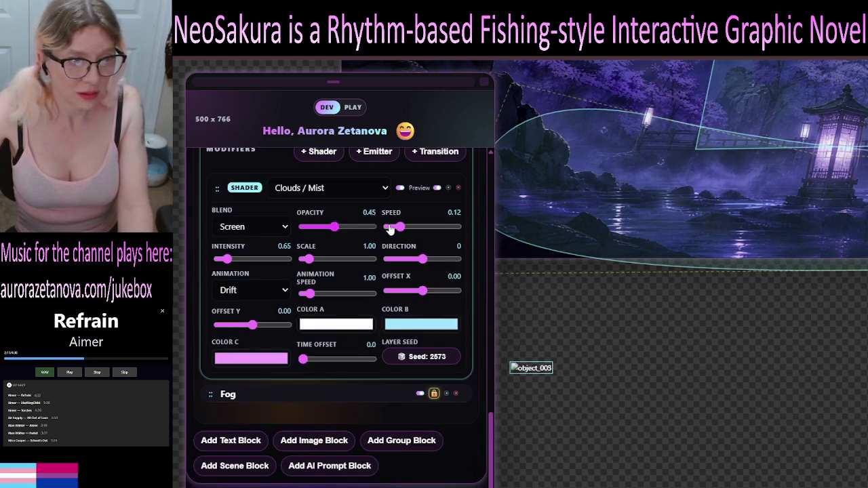
Set the mist to opacity 1.00, intensity 5.00, speed -0.29 and scale 0.75.
{"action": "left_click_drag", "start_coordinate": [334, 226], "coordinate": [378, 226]}
{"action": "left_click_drag", "start_coordinate": [226, 259], "coordinate": [291, 259]}
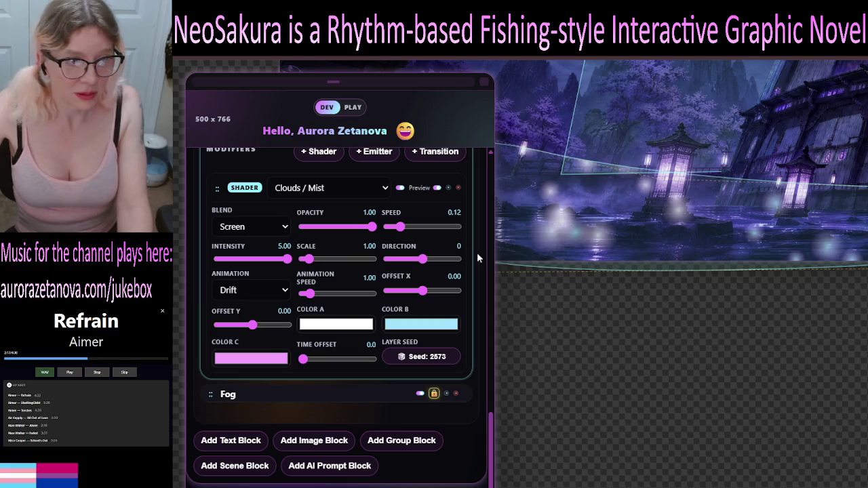
{"action": "left_click_drag", "start_coordinate": [400, 227], "coordinate": [400, 232]}
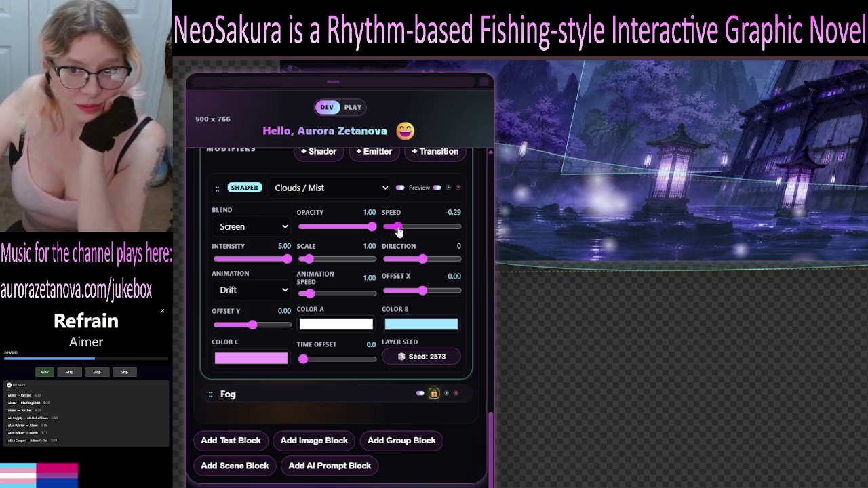
{"action": "left_click", "coordinate": [319, 261]}
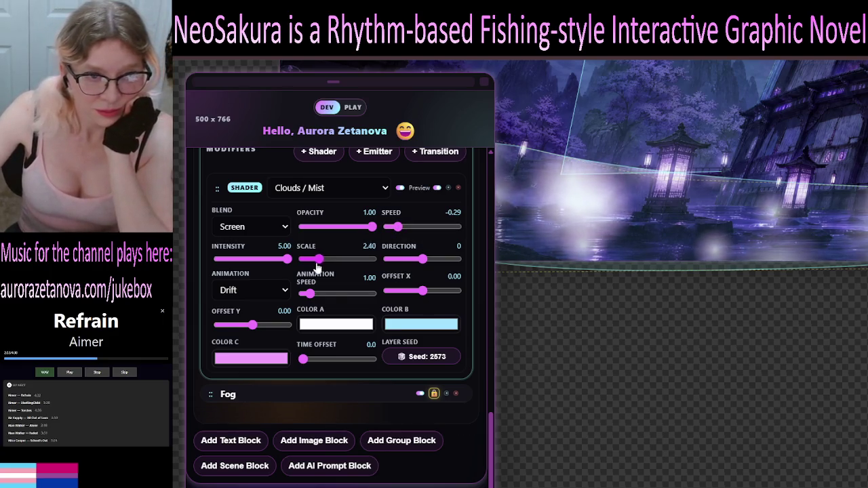
{"action": "left_click_drag", "start_coordinate": [319, 259], "coordinate": [414, 266]}
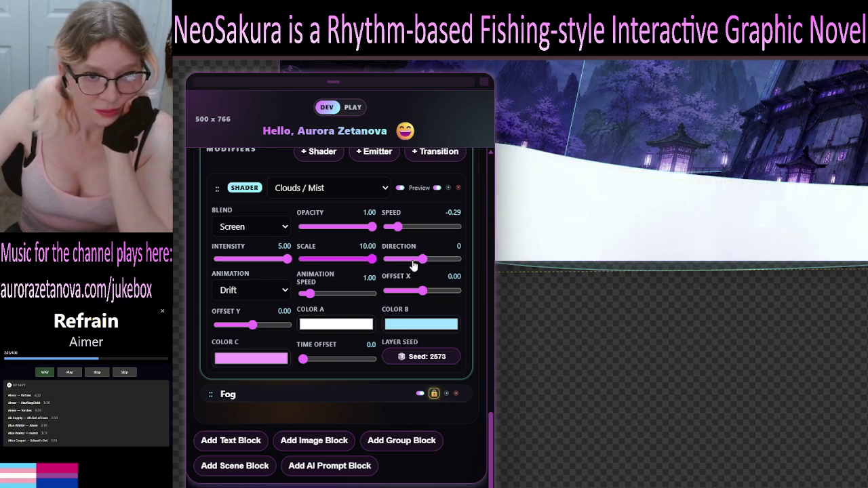
{"action": "mouse_move", "coordinate": [357, 265]}
{"action": "left_mouse_down"}
{"action": "mouse_move", "coordinate": [300, 264]}
{"action": "mouse_move", "coordinate": [307, 271]}
{"action": "left_mouse_up"}
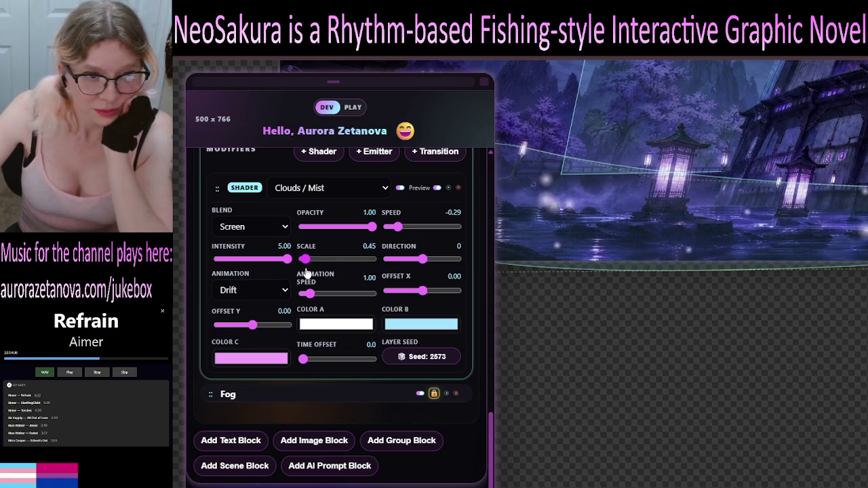
{"action": "left_click", "coordinate": [306, 260]}
Set the mist drift direction to 6, animation speed to 0 and Offset X to 0.10.
{"action": "left_click_drag", "start_coordinate": [422, 259], "coordinate": [424, 263]}
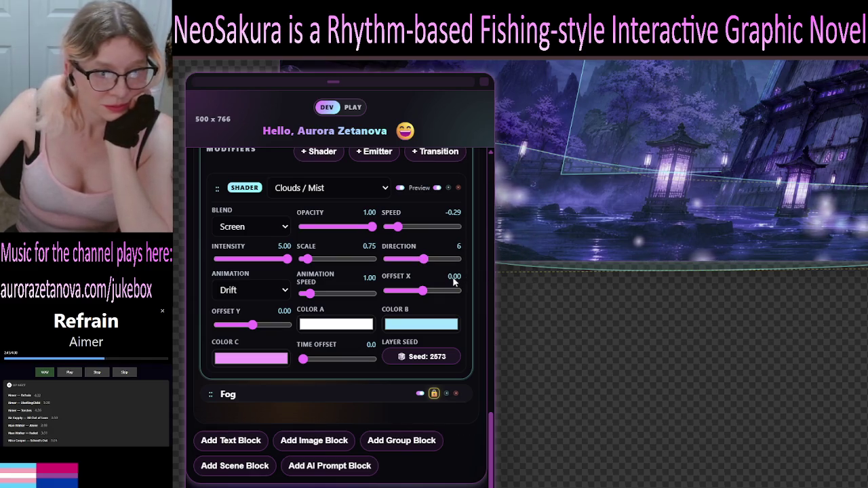
{"action": "mouse_move", "coordinate": [309, 297]}
{"action": "left_mouse_down"}
{"action": "mouse_move", "coordinate": [407, 297]}
{"action": "mouse_move", "coordinate": [339, 294]}
{"action": "mouse_move", "coordinate": [292, 310]}
{"action": "left_mouse_up"}
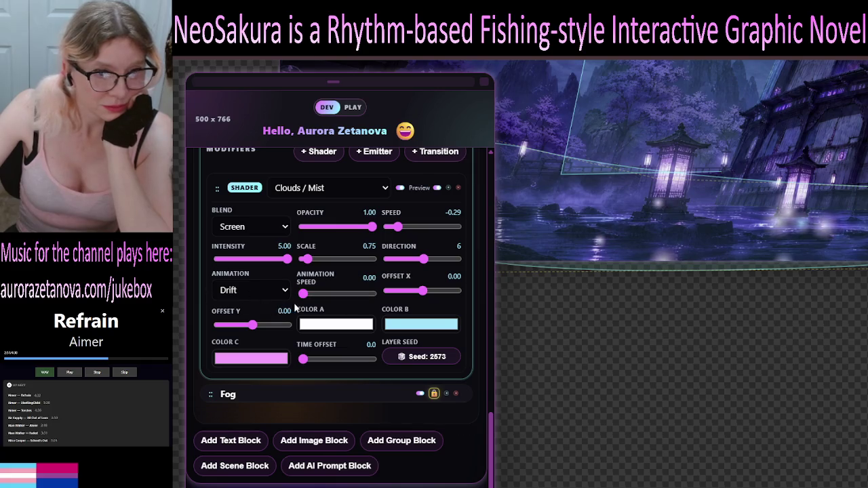
{"action": "left_click_drag", "start_coordinate": [423, 290], "coordinate": [448, 296]}
{"action": "mouse_move", "coordinate": [441, 293]}
{"action": "left_mouse_down"}
{"action": "mouse_move", "coordinate": [404, 292]}
{"action": "mouse_move", "coordinate": [421, 292]}
{"action": "mouse_move", "coordinate": [430, 309]}
{"action": "left_mouse_up"}
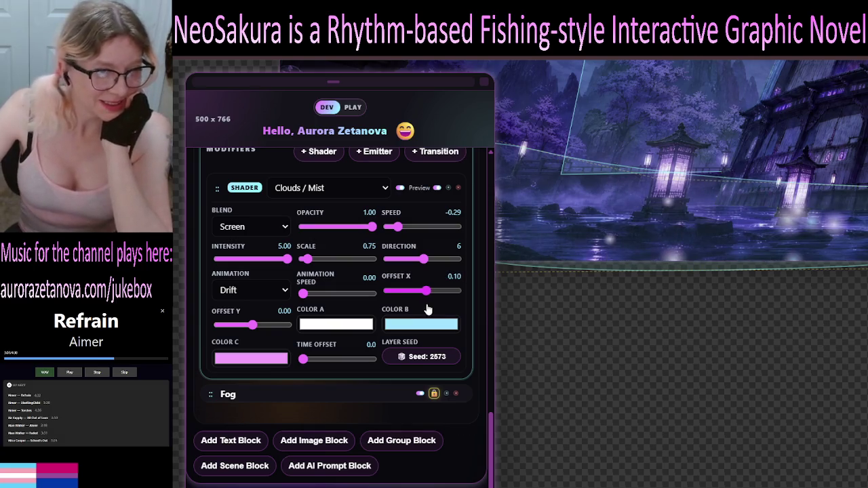
{"action": "left_click", "coordinate": [285, 296]}
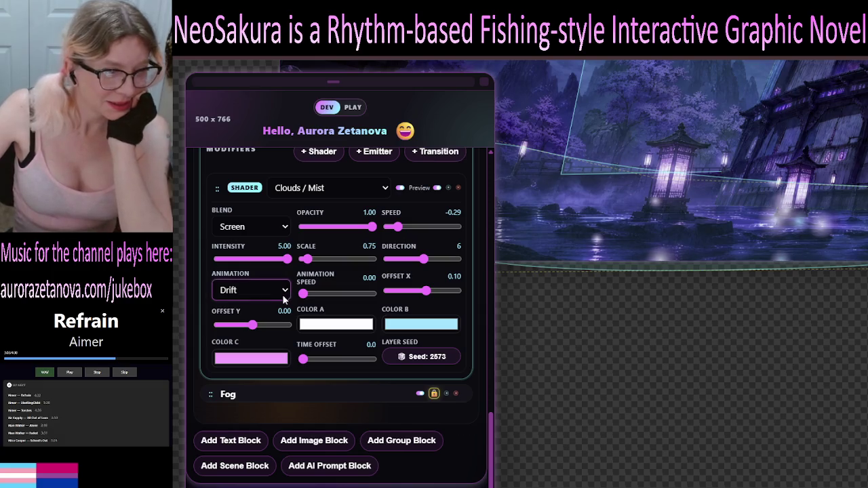
Use the Billow (breathing) mist animation with Offset Y 0.40 and animation speed 0.35.
{"action": "left_click", "coordinate": [269, 330]}
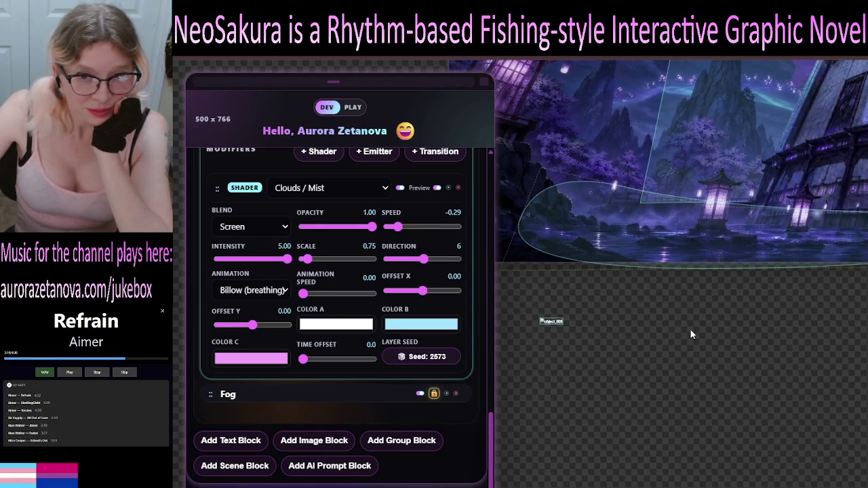
{"action": "mouse_move", "coordinate": [254, 323]}
{"action": "left_mouse_down"}
{"action": "mouse_move", "coordinate": [251, 329]}
{"action": "mouse_move", "coordinate": [283, 334]}
{"action": "mouse_move", "coordinate": [270, 325]}
{"action": "mouse_move", "coordinate": [267, 342]}
{"action": "left_mouse_up"}
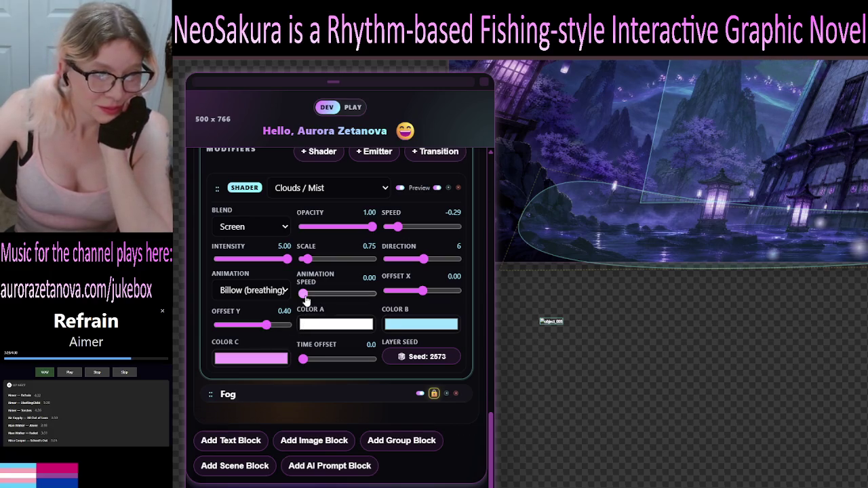
{"action": "left_click_drag", "start_coordinate": [304, 298], "coordinate": [306, 303]}
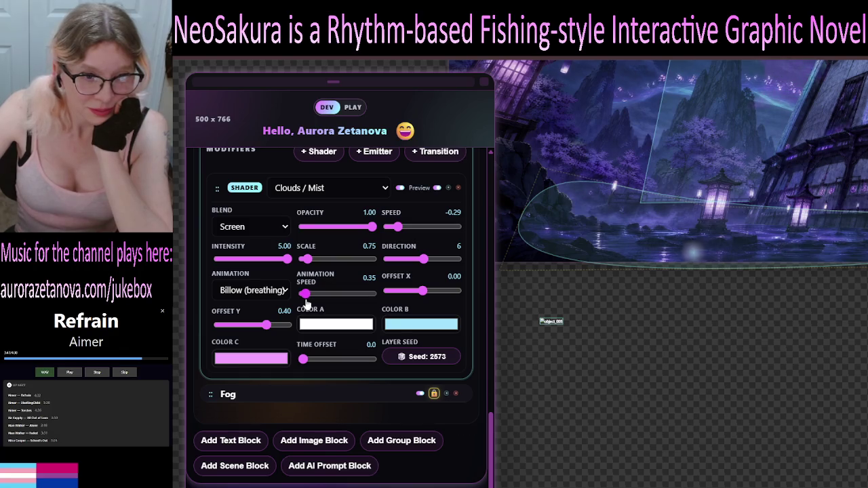
{"action": "mouse_move", "coordinate": [307, 303]}
{"action": "left_mouse_down"}
{"action": "mouse_move", "coordinate": [382, 304]}
{"action": "mouse_move", "coordinate": [297, 307]}
{"action": "left_mouse_up"}
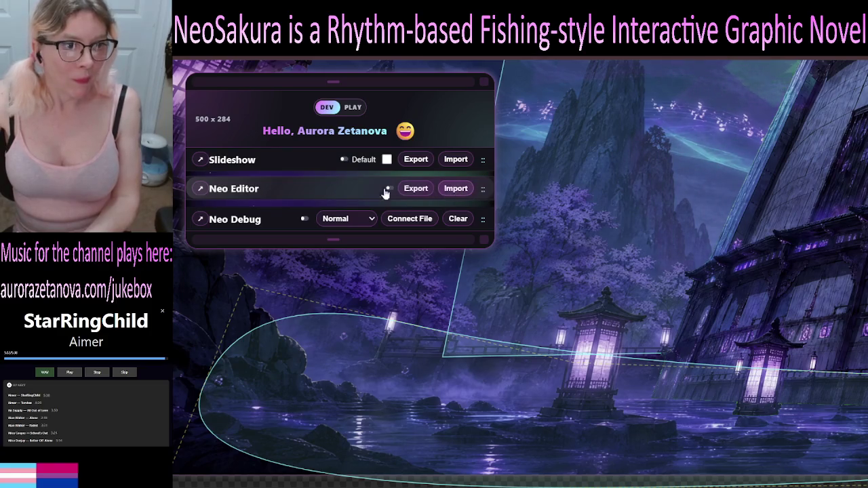
Expand the Neo Editor section to reveal Variables, Scene - E1F1 and the Add Block options.
{"action": "left_click", "coordinate": [321, 196]}
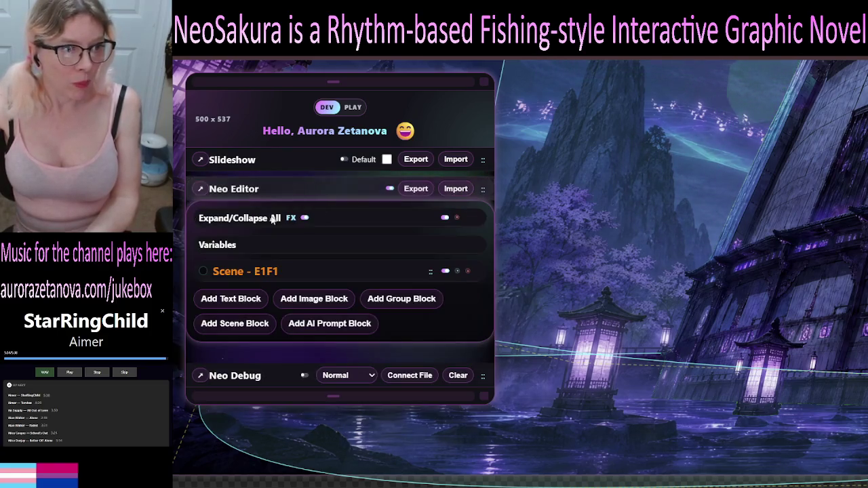
Re-expand Scene - E1F1, scroll to Elements and open the first Fog element (object_003).
{"action": "left_click", "coordinate": [258, 222]}
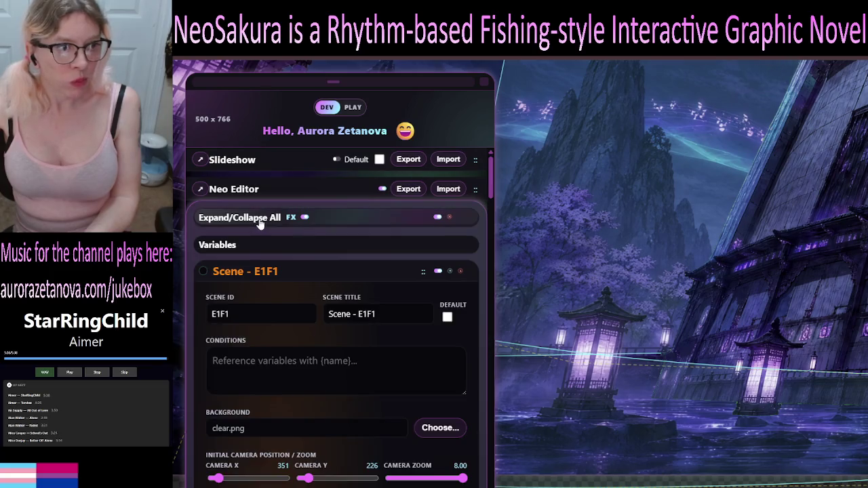
{"action": "left_click", "coordinate": [260, 220]}
{"action": "left_click", "coordinate": [259, 220]}
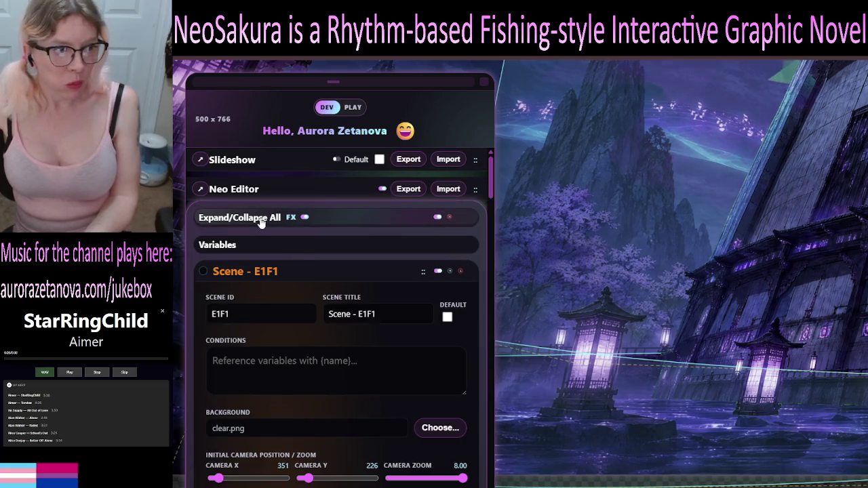
{"action": "left_click", "coordinate": [259, 220]}
{"action": "left_click", "coordinate": [261, 271]}
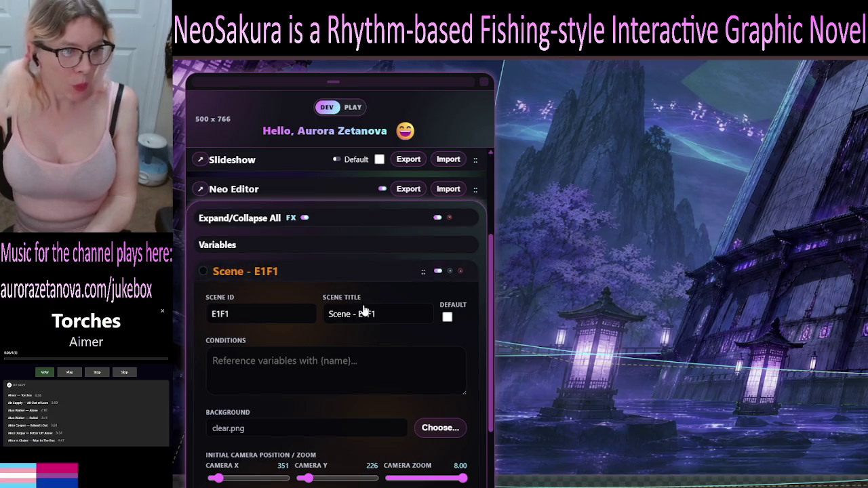
{"action": "scroll", "coordinate": [365, 312], "scroll_direction": "down", "scroll_amount": 4}
{"action": "scroll", "coordinate": [365, 311], "scroll_direction": "down", "scroll_amount": 1}
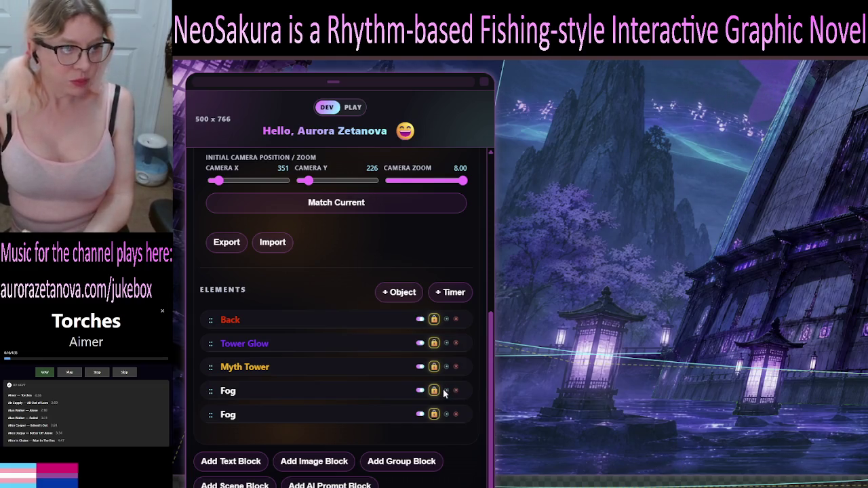
{"action": "left_click", "coordinate": [360, 391]}
Scroll past the Polygon section to the first Fog's Clouds / Mist card (Screen blend, opacity 0.45).
{"action": "scroll", "coordinate": [360, 391], "scroll_direction": "down", "scroll_amount": 3}
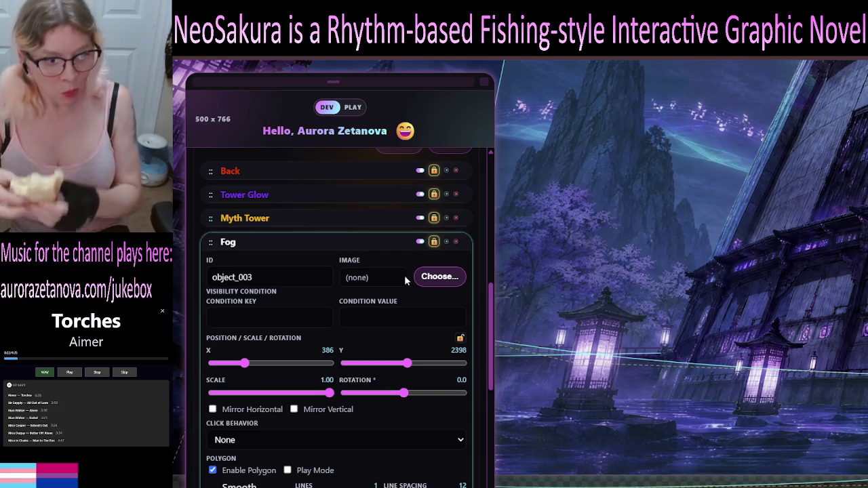
{"action": "scroll", "coordinate": [397, 308], "scroll_direction": "down", "scroll_amount": 5}
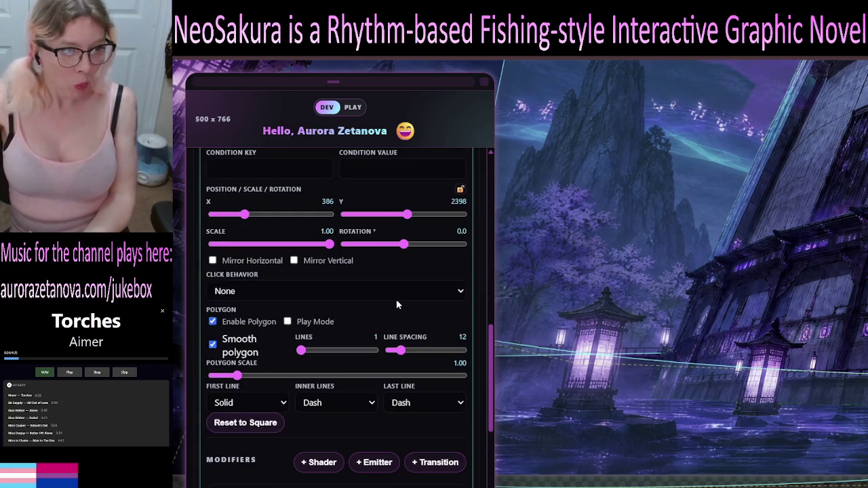
{"action": "scroll", "coordinate": [391, 299], "scroll_direction": "down", "scroll_amount": 3}
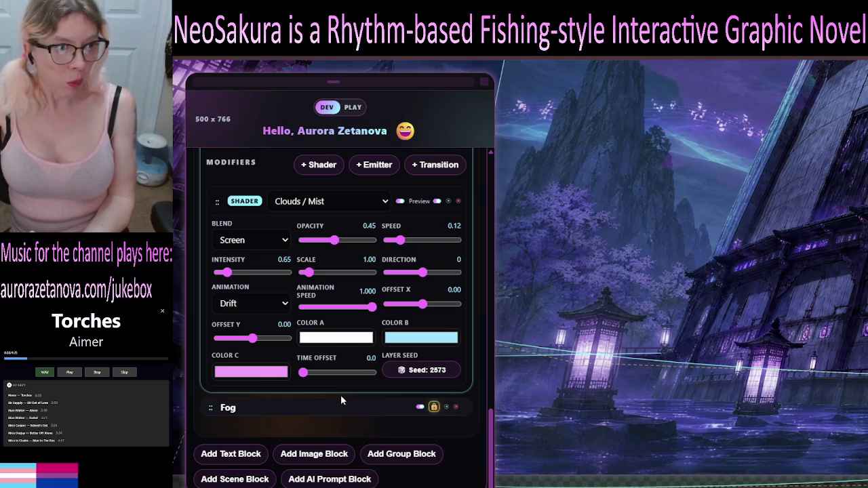
{"action": "scroll", "coordinate": [350, 393], "scroll_direction": "up", "scroll_amount": 1}
{"action": "scroll", "coordinate": [359, 394], "scroll_direction": "down", "scroll_amount": 1}
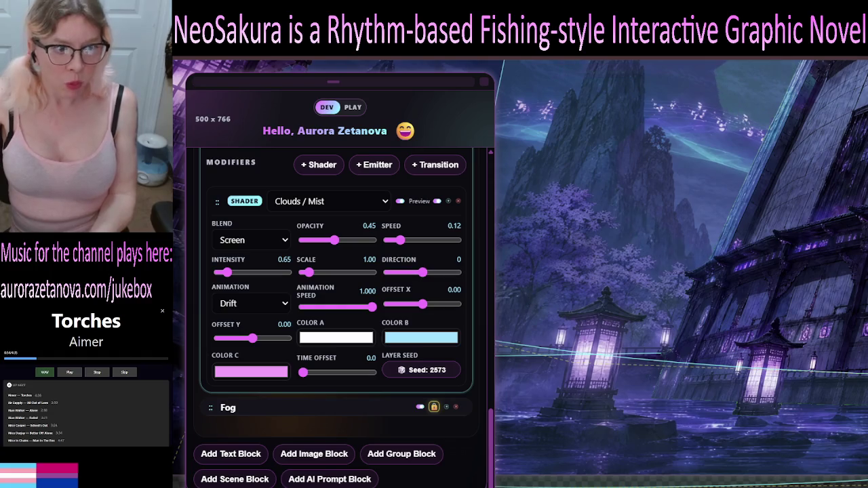
Retune the first Fog's mist: scale 8.30, intensity 1.99, opacity 0.39, speed -1.07, Offset Y 0.85.
{"action": "mouse_move", "coordinate": [313, 278]}
{"action": "left_mouse_down"}
{"action": "mouse_move", "coordinate": [372, 278]}
{"action": "mouse_move", "coordinate": [360, 282]}
{"action": "left_mouse_up"}
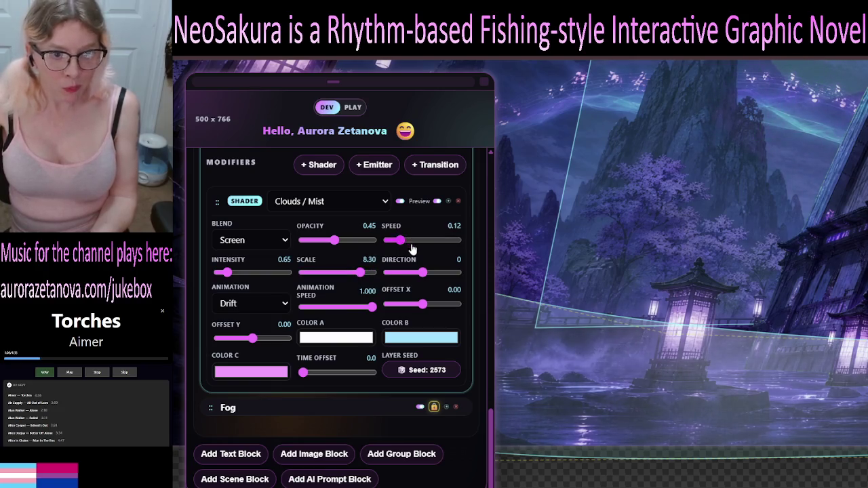
{"action": "left_click_drag", "start_coordinate": [411, 249], "coordinate": [427, 249]}
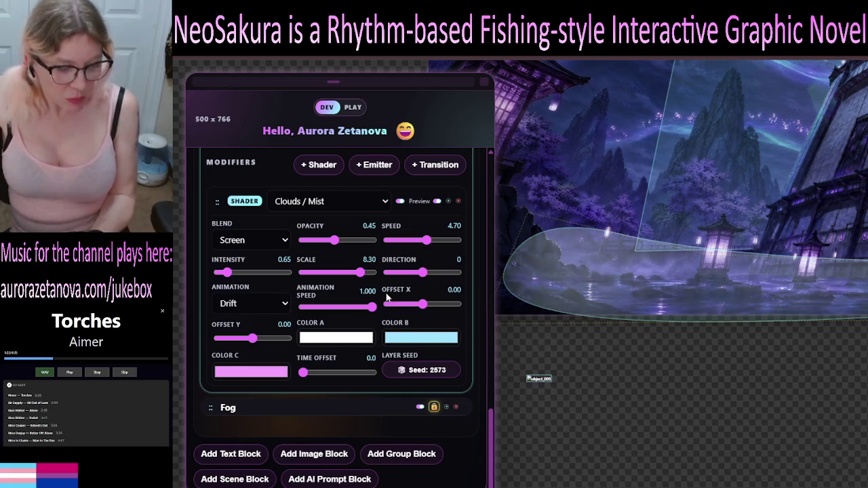
{"action": "mouse_move", "coordinate": [236, 272]}
{"action": "left_mouse_down"}
{"action": "mouse_move", "coordinate": [264, 273]}
{"action": "mouse_move", "coordinate": [262, 279]}
{"action": "left_mouse_up"}
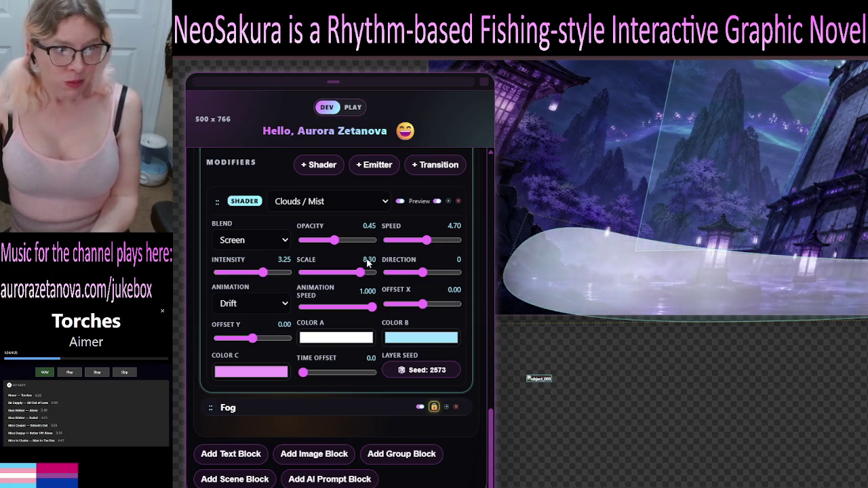
{"action": "mouse_move", "coordinate": [331, 247]}
{"action": "left_mouse_down"}
{"action": "mouse_move", "coordinate": [312, 250]}
{"action": "mouse_move", "coordinate": [330, 241]}
{"action": "left_mouse_up"}
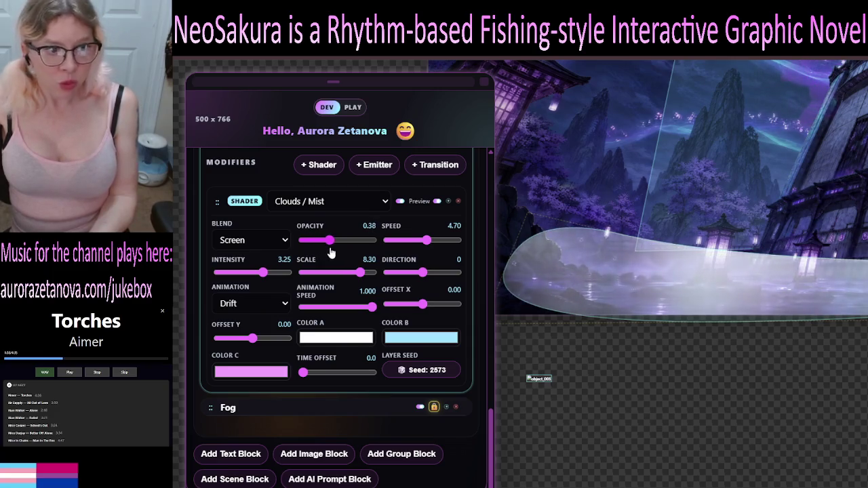
{"action": "mouse_move", "coordinate": [252, 338]}
{"action": "left_mouse_down"}
{"action": "mouse_move", "coordinate": [242, 338]}
{"action": "mouse_move", "coordinate": [282, 341]}
{"action": "left_mouse_up"}
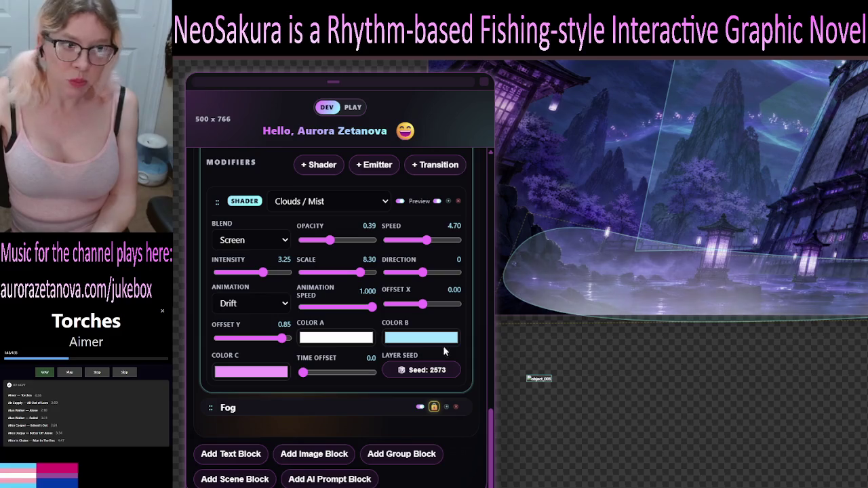
{"action": "left_click_drag", "start_coordinate": [263, 277], "coordinate": [246, 285]}
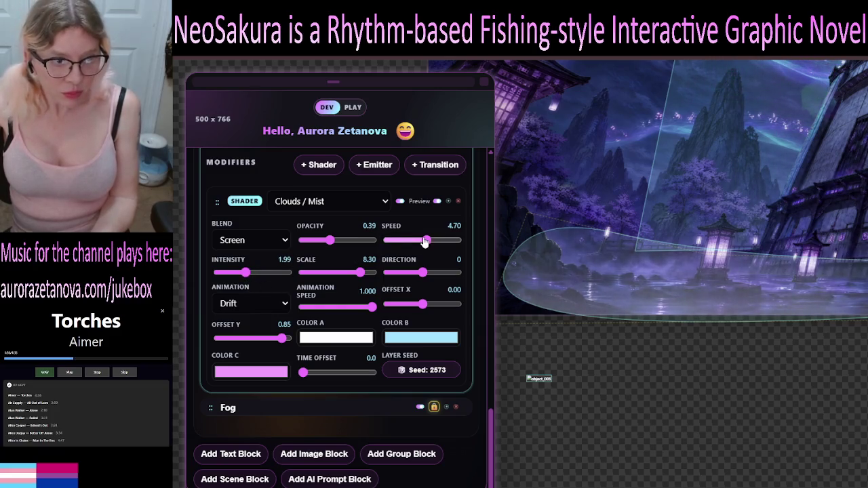
{"action": "left_click_drag", "start_coordinate": [418, 251], "coordinate": [395, 252]}
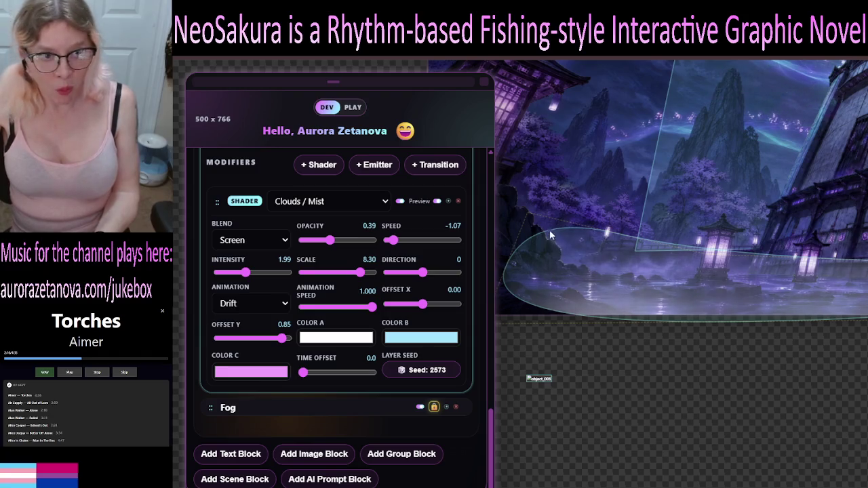
{"action": "scroll", "coordinate": [400, 276], "scroll_direction": "up", "scroll_amount": 5}
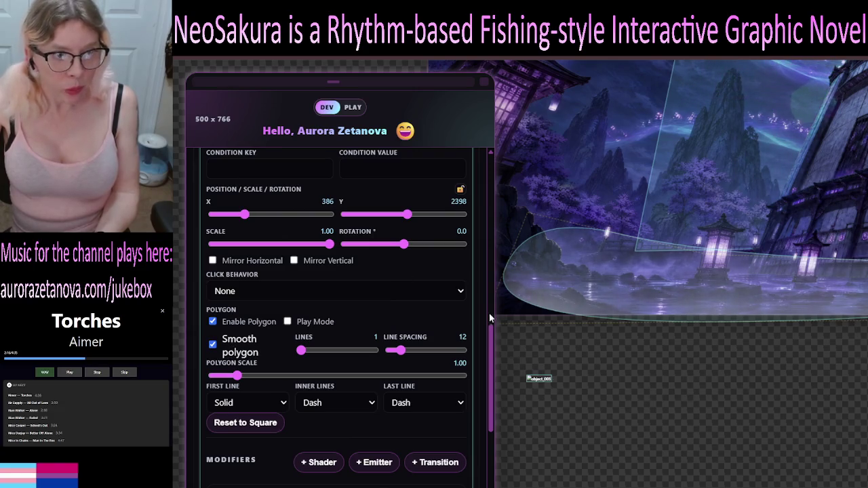
Raise the fog polygon's upper-left vertex on the canvas and lock the Fog element.
{"action": "scroll", "coordinate": [439, 274], "scroll_direction": "up", "scroll_amount": 3}
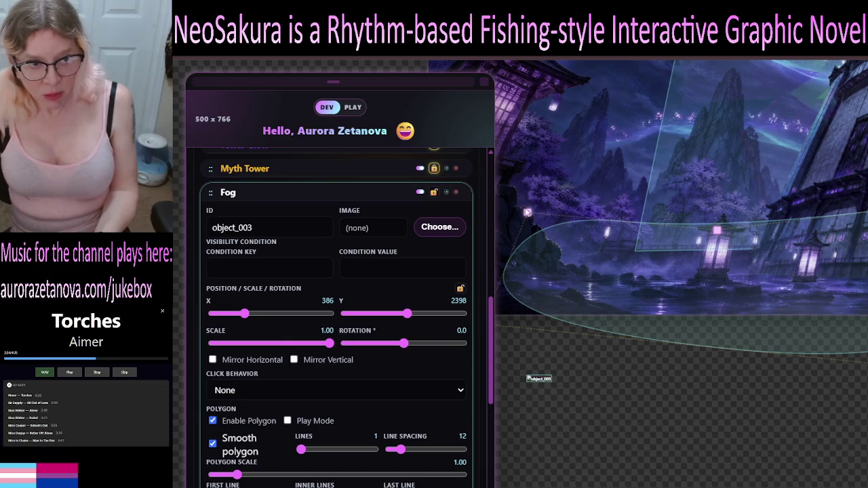
{"action": "left_click_drag", "start_coordinate": [527, 214], "coordinate": [534, 179]}
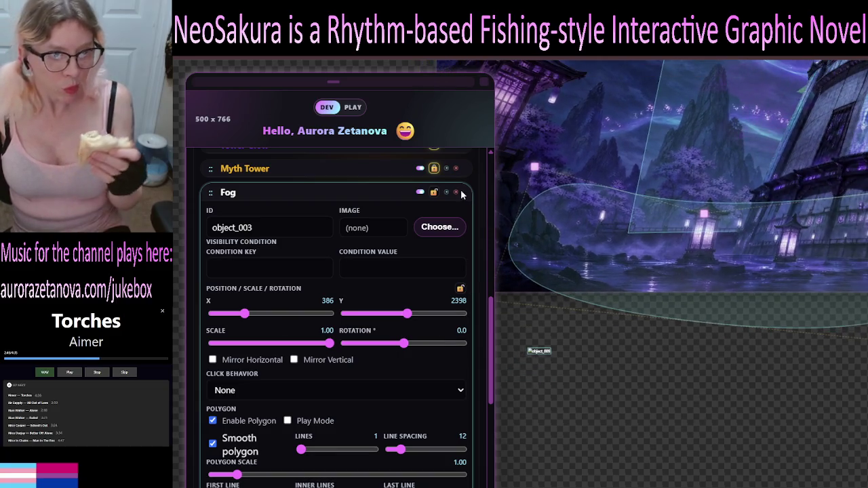
{"action": "left_click", "coordinate": [435, 192]}
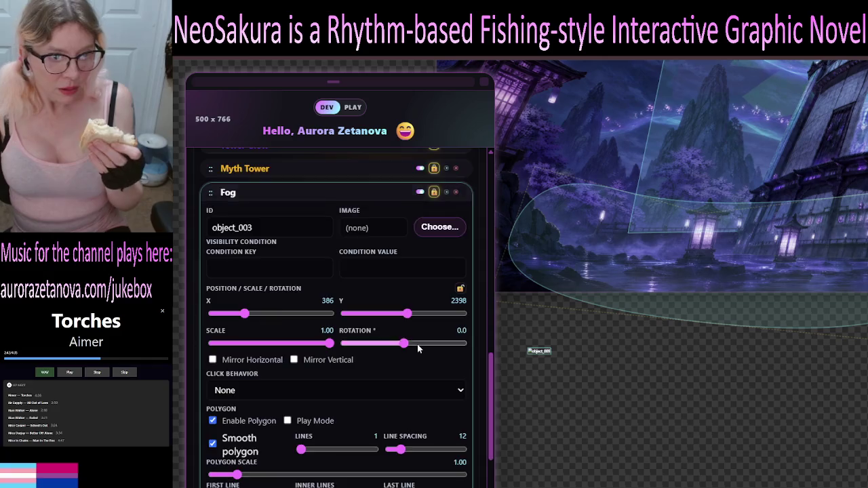
{"action": "scroll", "coordinate": [418, 346], "scroll_direction": "down", "scroll_amount": 10}
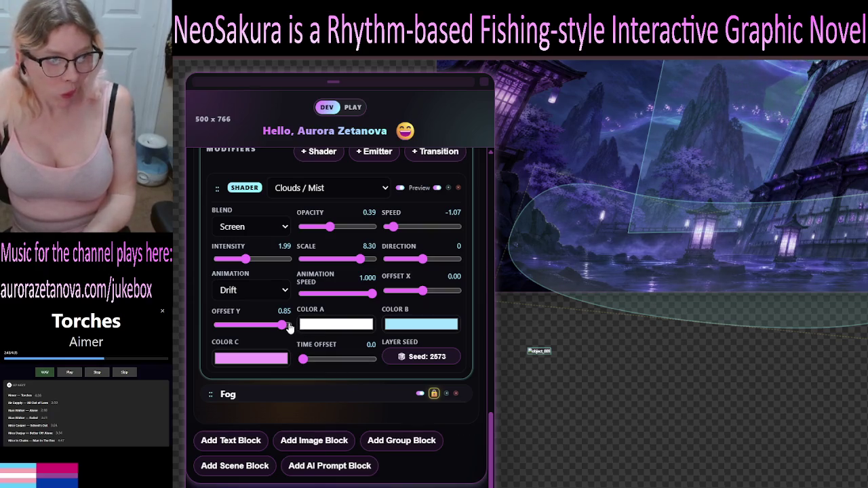
Lower the first Fog's mist Offset Y to 0.65, then unlock the Fog element with its padlock.
{"action": "left_click_drag", "start_coordinate": [282, 329], "coordinate": [271, 331]}
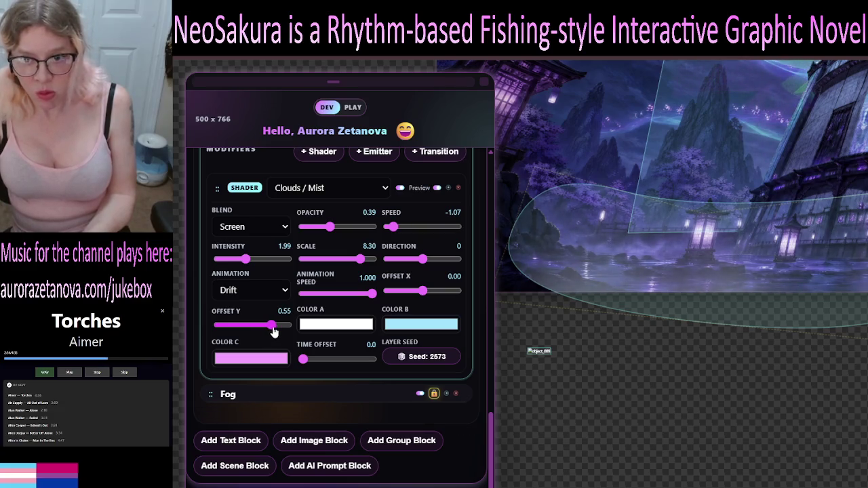
{"action": "left_click_drag", "start_coordinate": [274, 331], "coordinate": [275, 331]}
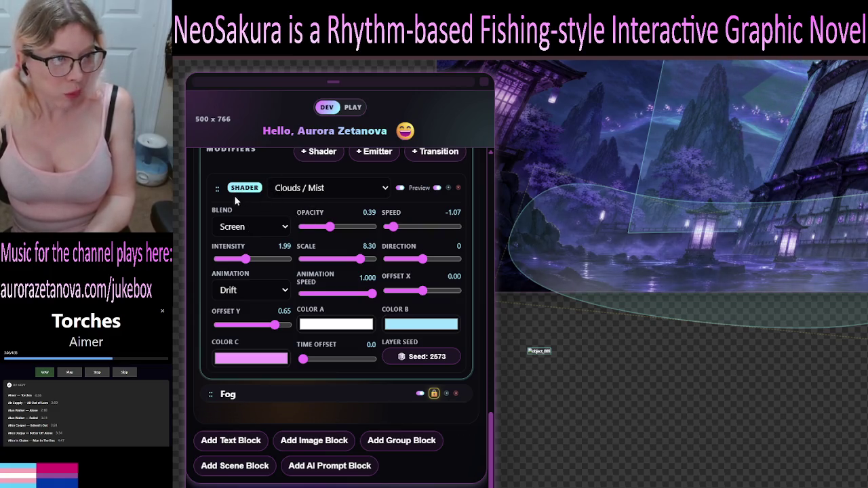
{"action": "scroll", "coordinate": [366, 213], "scroll_direction": "up", "scroll_amount": 8}
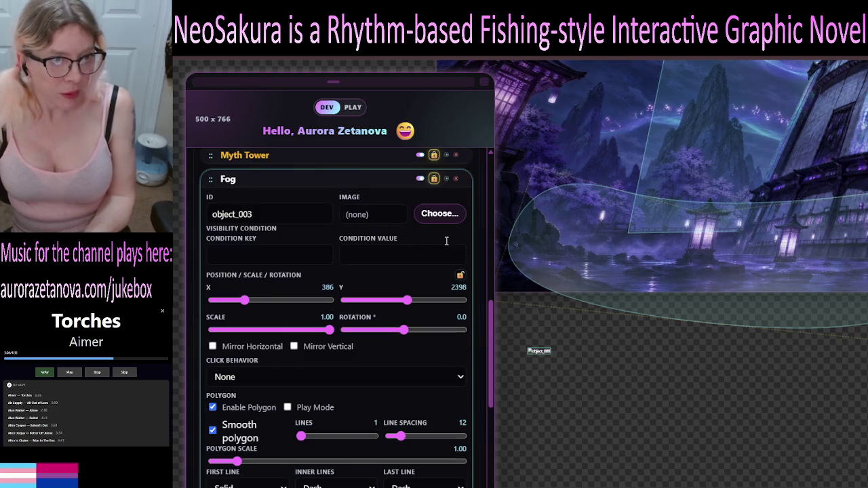
{"action": "left_click", "coordinate": [433, 181]}
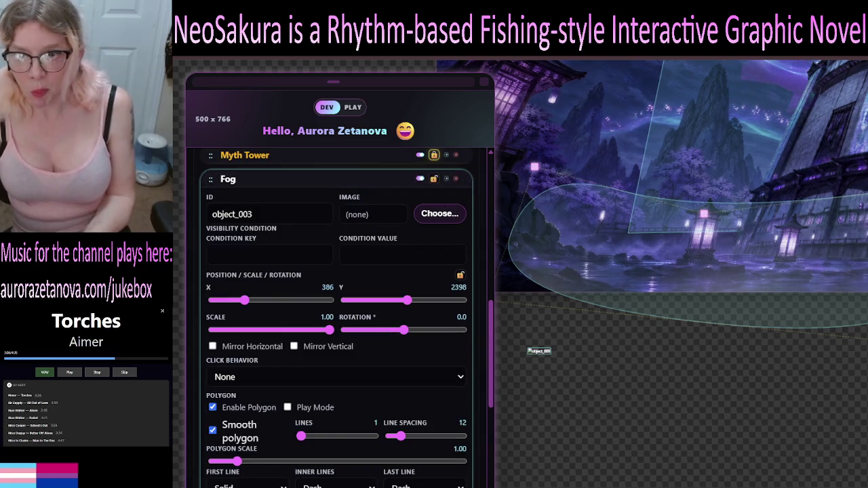
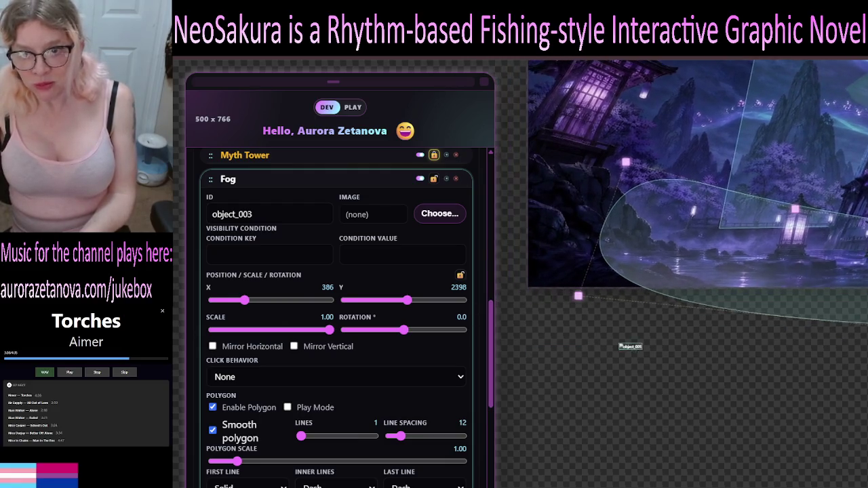
Pull the fog polygon's lower-left corner well down so the fog extends lower.
{"action": "left_click_drag", "start_coordinate": [579, 297], "coordinate": [583, 374]}
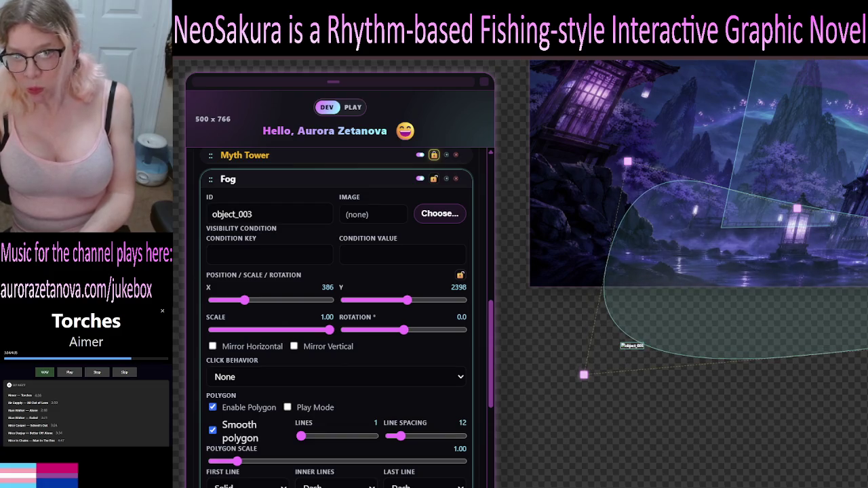
{"action": "left_click_drag", "start_coordinate": [583, 374], "coordinate": [590, 390]}
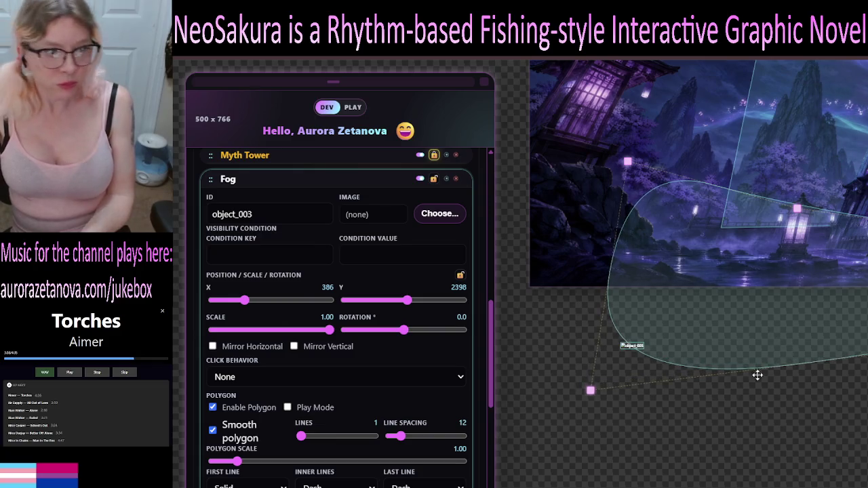
{"action": "scroll", "coordinate": [268, 370], "scroll_direction": "down", "scroll_amount": 6}
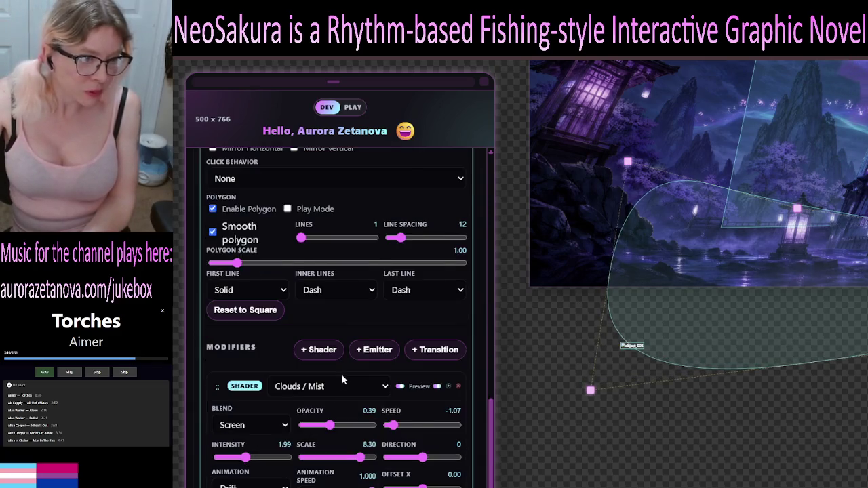
Set the mist's Offset Y to 0.45, Scale 4.40, Intensity 5.00, and delete the extra Fog element.
{"action": "left_click", "coordinate": [269, 324]}
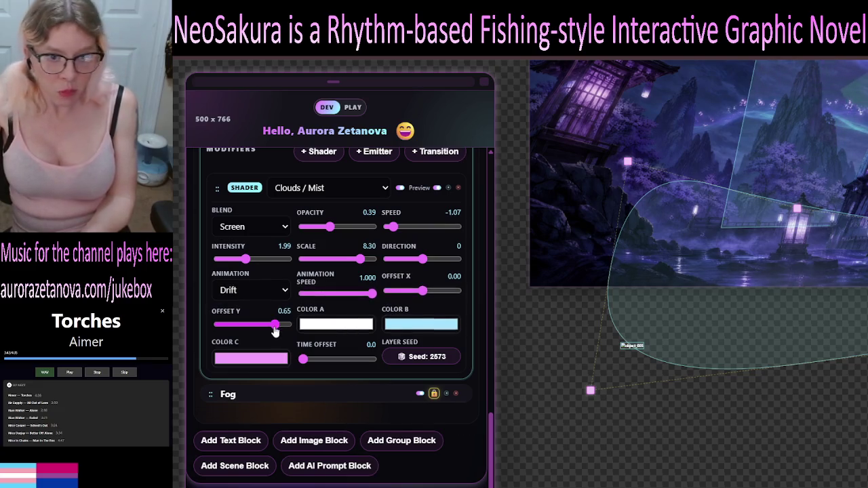
{"action": "left_click_drag", "start_coordinate": [270, 332], "coordinate": [268, 333]}
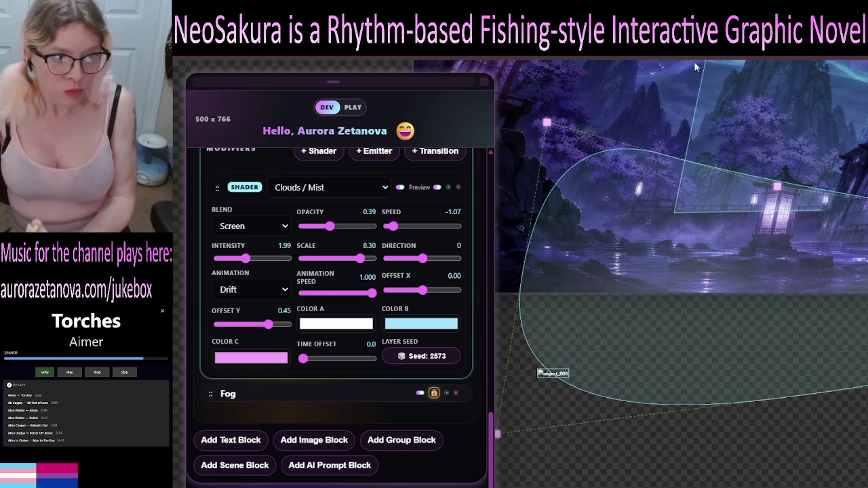
{"action": "left_click_drag", "start_coordinate": [360, 258], "coordinate": [326, 260]}
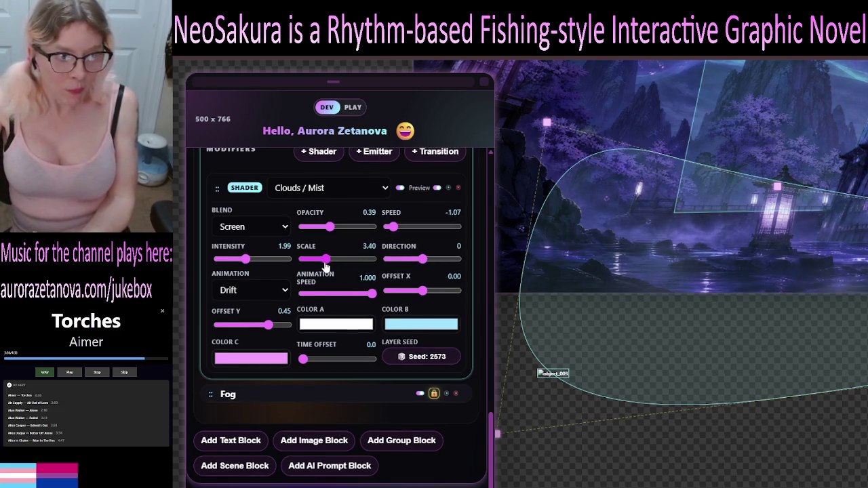
{"action": "left_click_drag", "start_coordinate": [248, 260], "coordinate": [292, 260]}
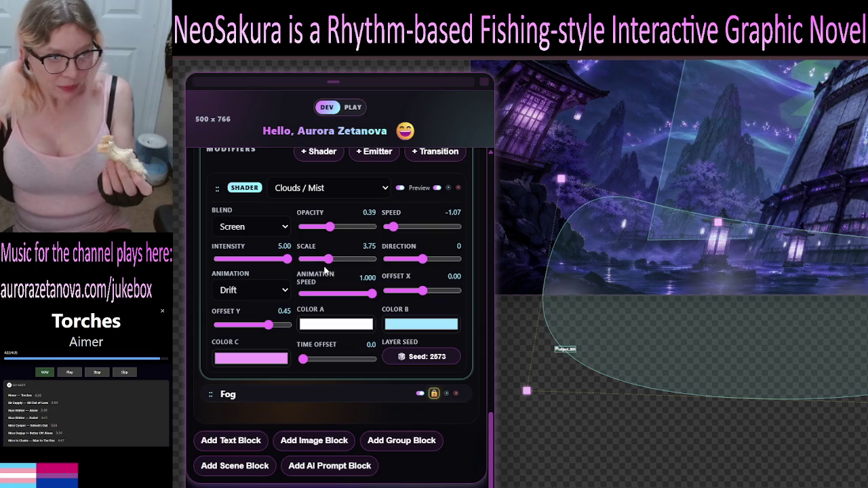
{"action": "mouse_move", "coordinate": [328, 262]}
{"action": "left_mouse_down"}
{"action": "mouse_move", "coordinate": [340, 263]}
{"action": "mouse_move", "coordinate": [333, 262]}
{"action": "left_mouse_up"}
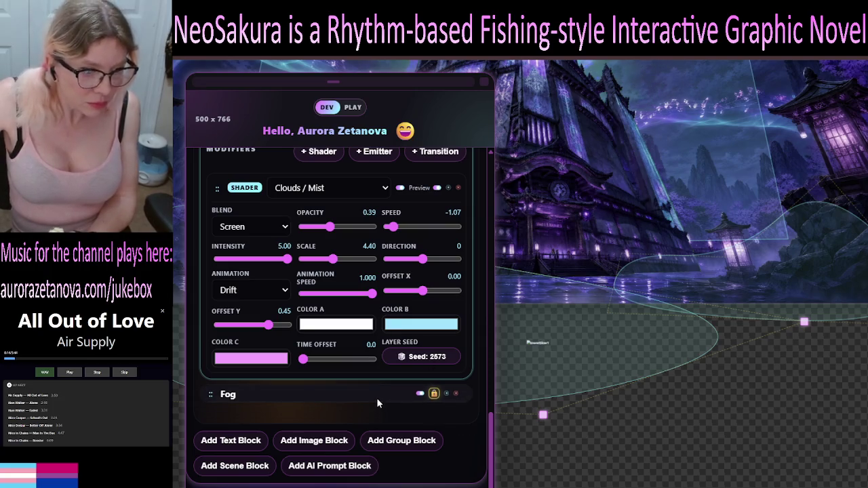
{"action": "left_click", "coordinate": [456, 393]}
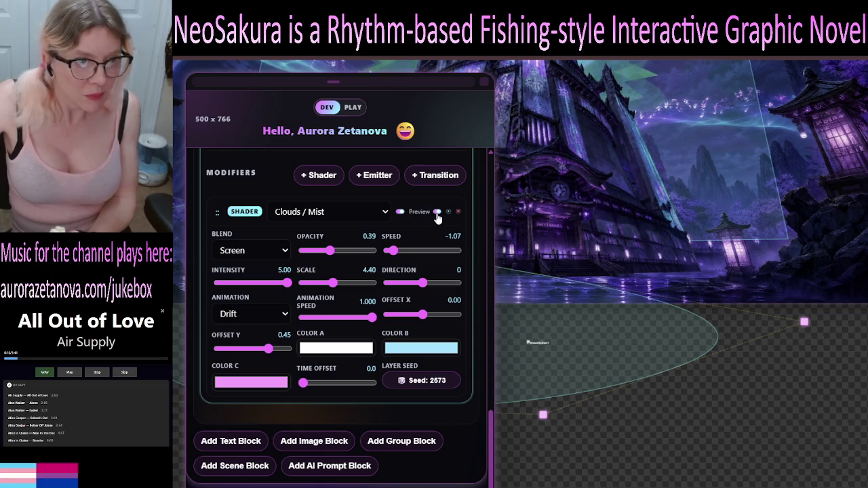
Reposition the fog polygon's right-side vertices so that edge runs nearly flat under the tower.
{"action": "scroll", "coordinate": [413, 232], "scroll_direction": "up", "scroll_amount": 5}
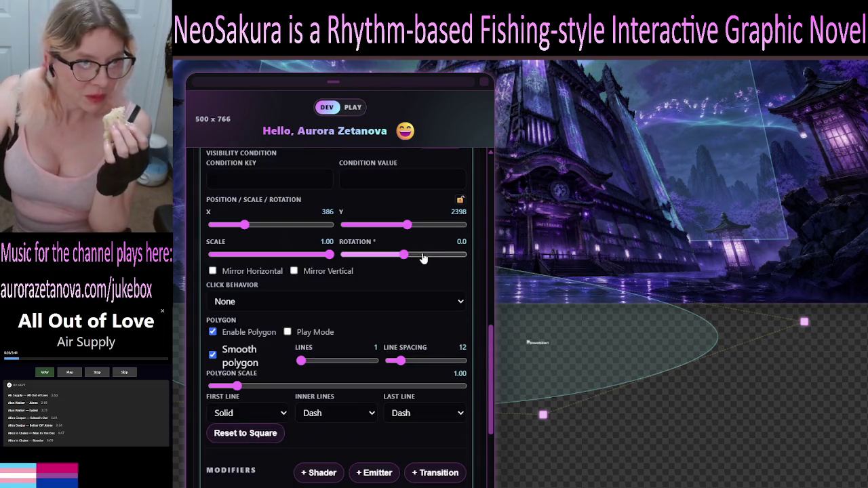
{"action": "scroll", "coordinate": [421, 212], "scroll_direction": "up", "scroll_amount": 2}
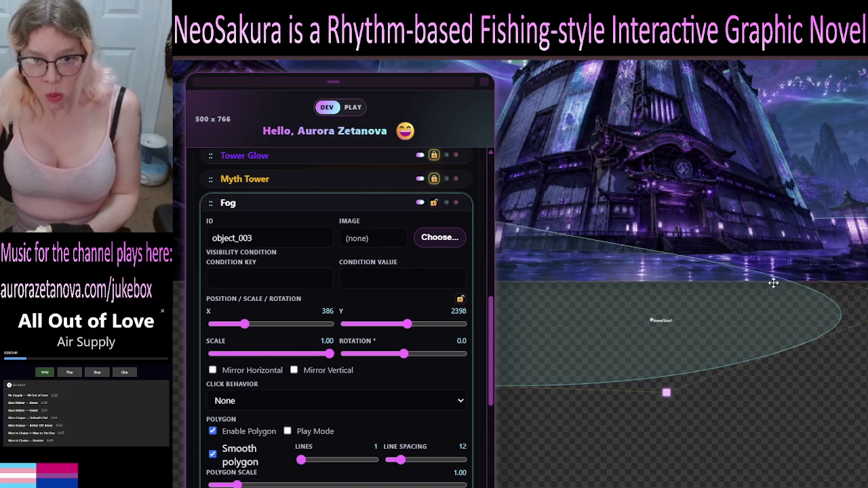
{"action": "mouse_move", "coordinate": [805, 285]}
{"action": "left_mouse_down"}
{"action": "mouse_move", "coordinate": [867, 269]}
{"action": "mouse_move", "coordinate": [719, 266]}
{"action": "mouse_move", "coordinate": [755, 268]}
{"action": "mouse_move", "coordinate": [725, 252]}
{"action": "left_mouse_up"}
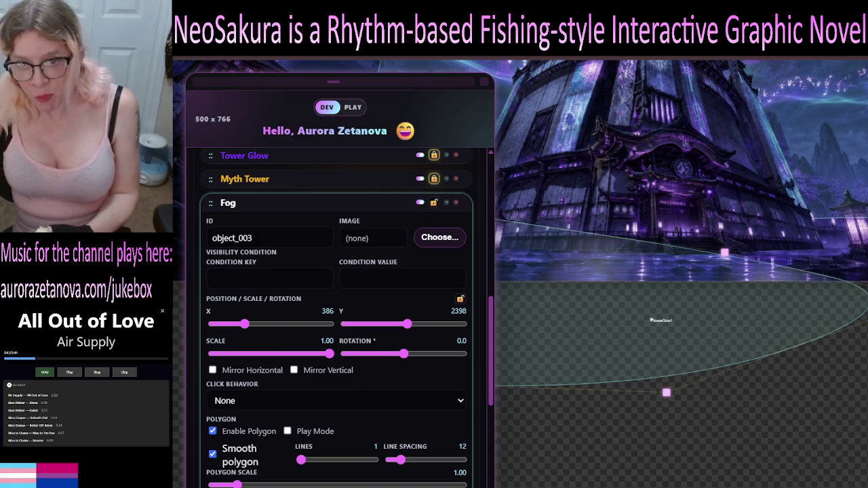
{"action": "left_click_drag", "start_coordinate": [846, 283], "coordinate": [867, 230]}
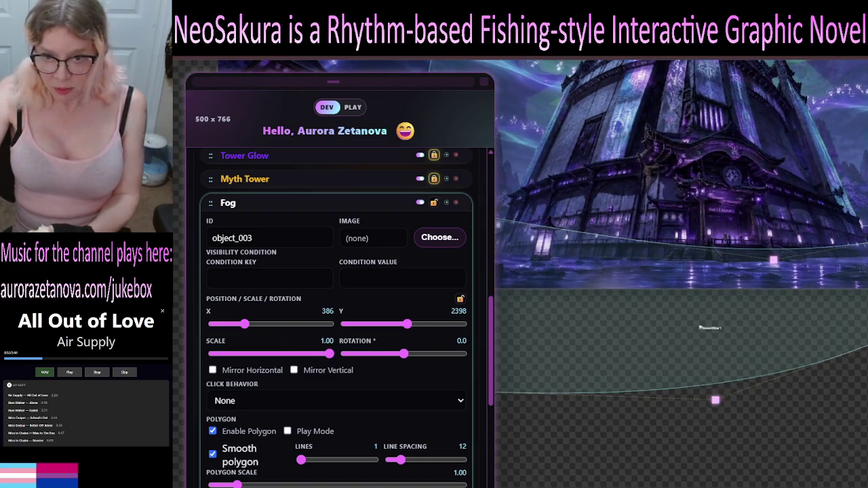
{"action": "left_click_drag", "start_coordinate": [867, 319], "coordinate": [867, 393]}
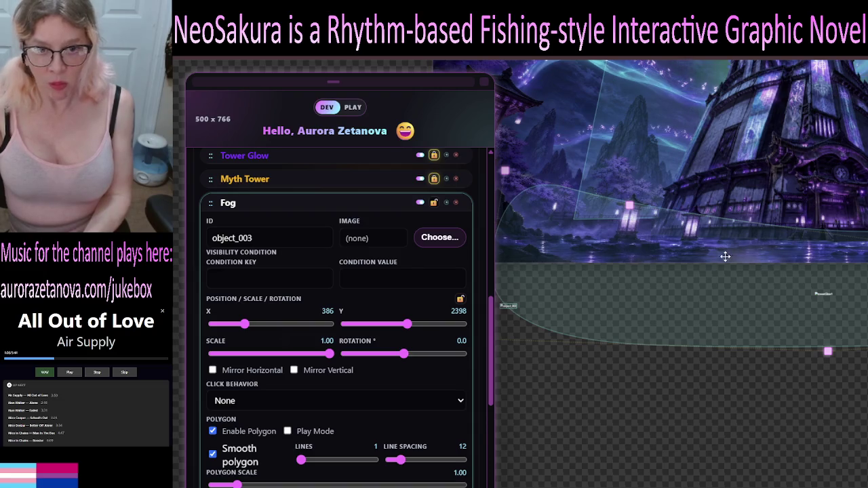
{"action": "scroll", "coordinate": [750, 339], "scroll_direction": "up", "scroll_amount": 1}
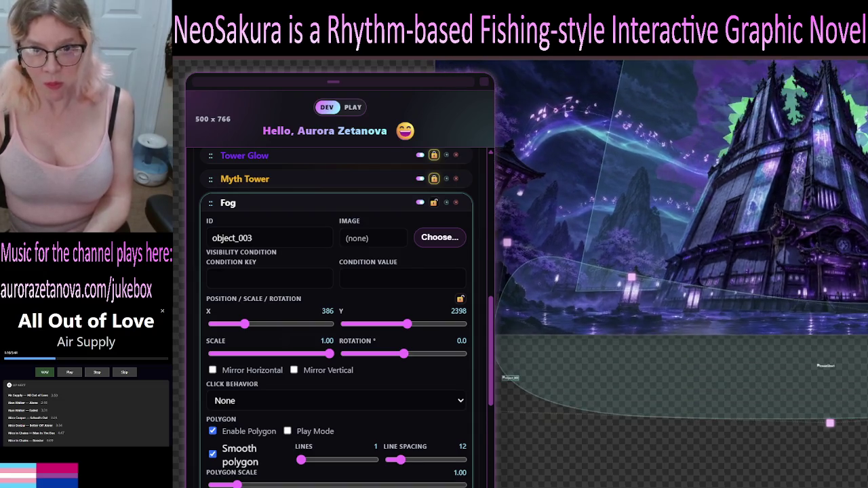
Pull the fog's top-left corner far outward and push its bottom corner down and left.
{"action": "scroll", "coordinate": [754, 330], "scroll_direction": "up", "scroll_amount": 4}
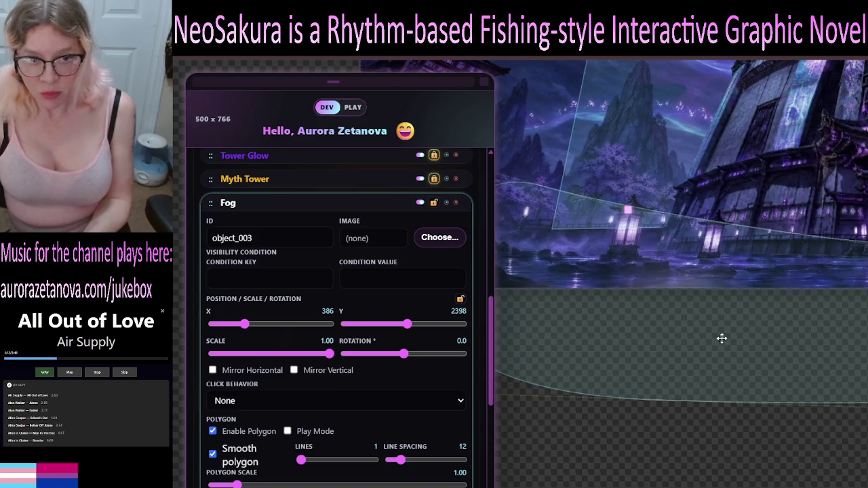
{"action": "left_click_drag", "start_coordinate": [664, 335], "coordinate": [709, 343]}
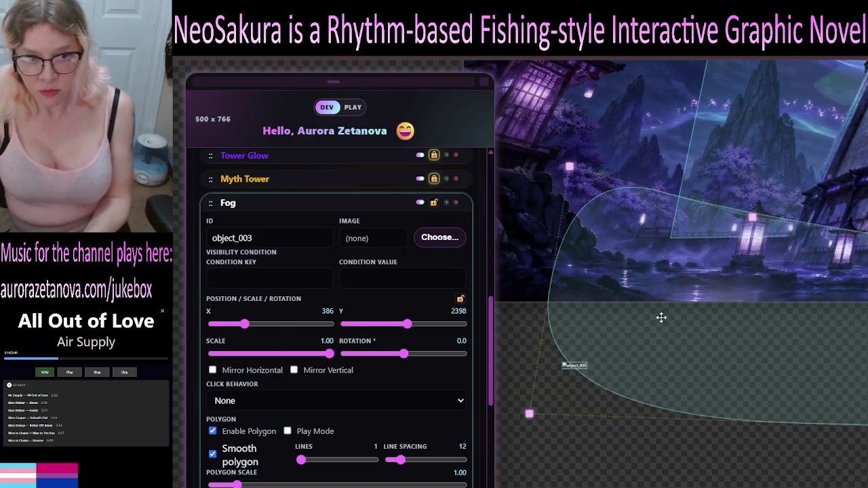
{"action": "mouse_move", "coordinate": [568, 166]}
{"action": "left_mouse_down"}
{"action": "mouse_move", "coordinate": [554, 112]}
{"action": "mouse_move", "coordinate": [485, 153]}
{"action": "mouse_move", "coordinate": [586, 166]}
{"action": "left_mouse_up"}
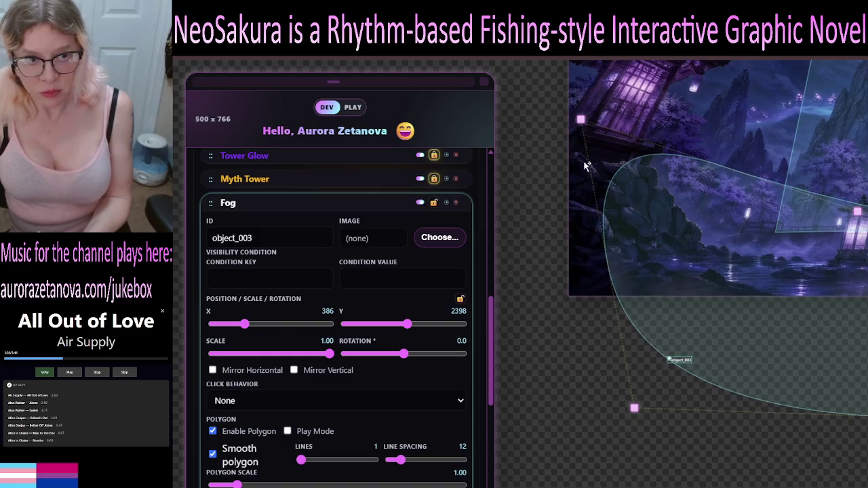
{"action": "mouse_move", "coordinate": [578, 117]}
{"action": "left_mouse_down"}
{"action": "mouse_move", "coordinate": [500, 68]}
{"action": "mouse_move", "coordinate": [449, 69]}
{"action": "left_mouse_up"}
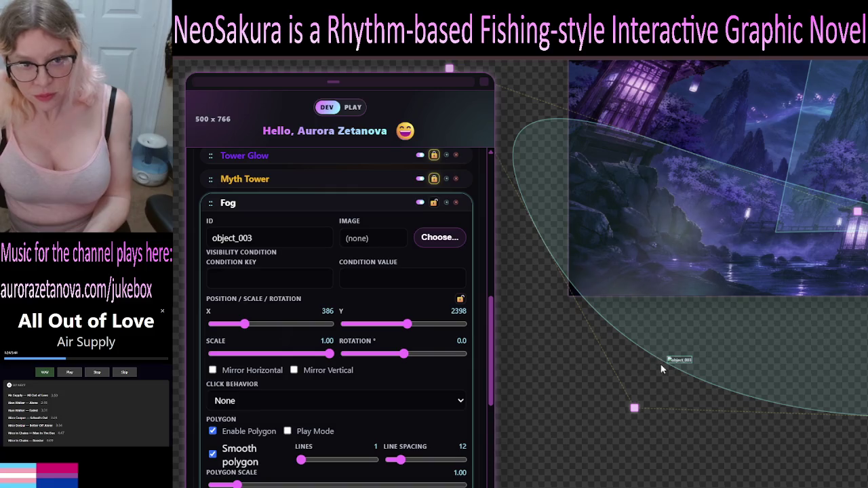
{"action": "left_click_drag", "start_coordinate": [635, 408], "coordinate": [576, 449]}
Lower the fog's bottom edge under the tower and nudge its lower-right, lower-left and upper-left corners.
{"action": "scroll", "coordinate": [678, 271], "scroll_direction": "up", "scroll_amount": 5}
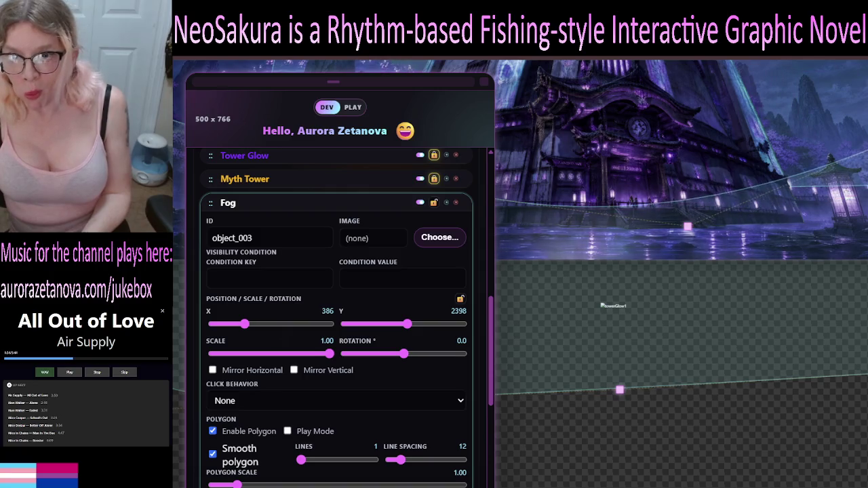
{"action": "left_click_drag", "start_coordinate": [728, 212], "coordinate": [788, 201]}
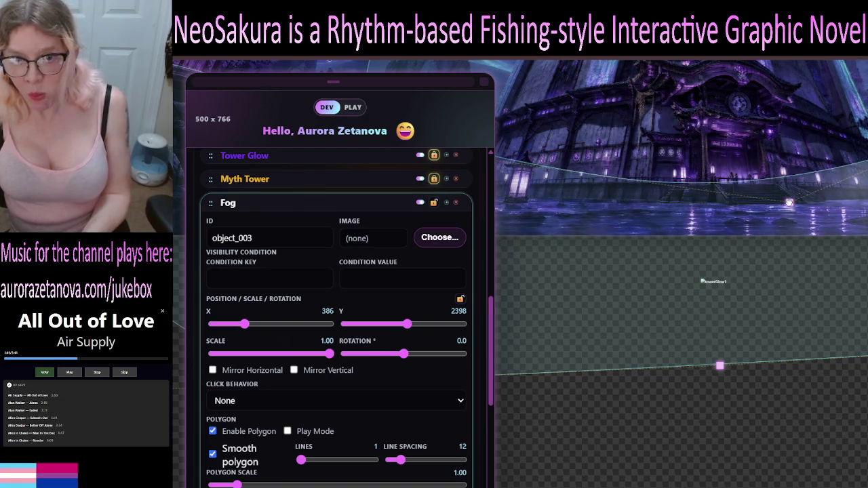
{"action": "mouse_move", "coordinate": [721, 366]}
{"action": "left_mouse_down"}
{"action": "mouse_move", "coordinate": [748, 477]}
{"action": "mouse_move", "coordinate": [757, 481]}
{"action": "left_mouse_up"}
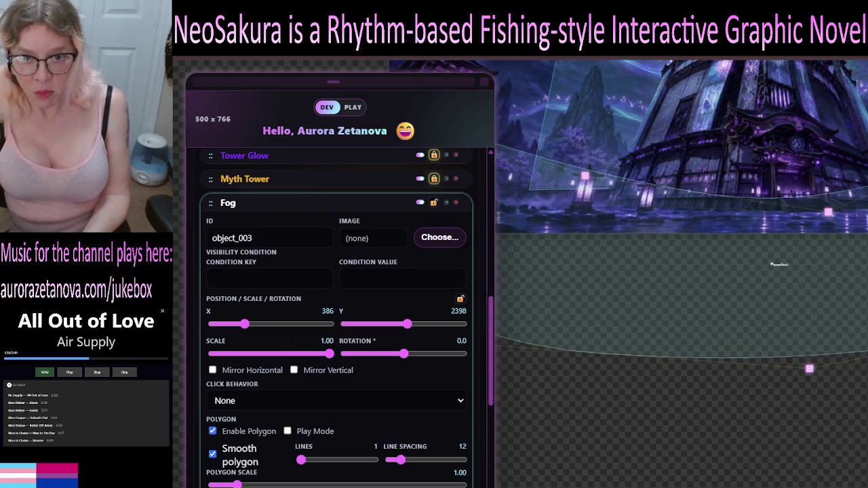
{"action": "left_click_drag", "start_coordinate": [809, 368], "coordinate": [811, 345]}
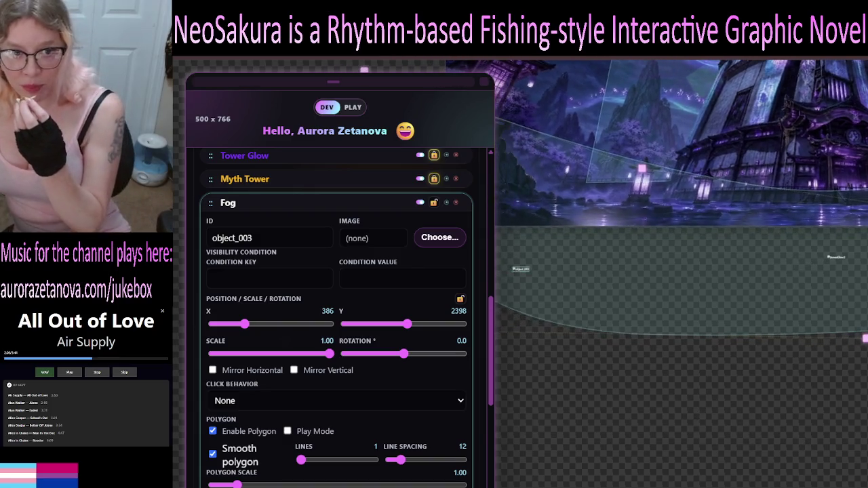
{"action": "mouse_move", "coordinate": [616, 332]}
{"action": "left_mouse_down"}
{"action": "mouse_move", "coordinate": [611, 300]}
{"action": "mouse_move", "coordinate": [554, 246]}
{"action": "mouse_move", "coordinate": [525, 244]}
{"action": "mouse_move", "coordinate": [525, 177]}
{"action": "mouse_move", "coordinate": [502, 228]}
{"action": "mouse_move", "coordinate": [559, 278]}
{"action": "mouse_move", "coordinate": [574, 269]}
{"action": "left_mouse_up"}
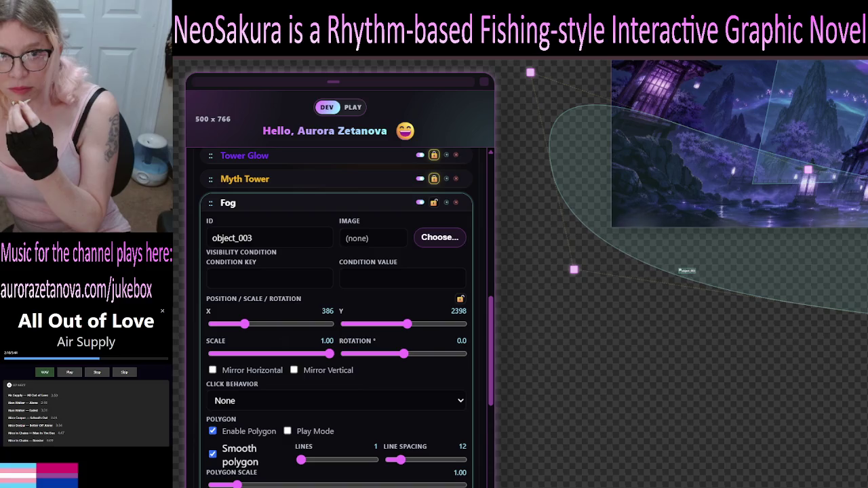
{"action": "mouse_move", "coordinate": [593, 76]}
{"action": "left_mouse_down"}
{"action": "mouse_move", "coordinate": [582, 27]}
{"action": "mouse_move", "coordinate": [482, 111]}
{"action": "mouse_move", "coordinate": [655, 141]}
{"action": "mouse_move", "coordinate": [662, 153]}
{"action": "left_mouse_up"}
{"action": "mouse_move", "coordinate": [606, 148]}
{"action": "left_mouse_down"}
{"action": "mouse_move", "coordinate": [616, 112]}
{"action": "mouse_move", "coordinate": [590, 159]}
{"action": "mouse_move", "coordinate": [596, 107]}
{"action": "mouse_move", "coordinate": [602, 176]}
{"action": "left_mouse_up"}
Zoom out and drop the fog polygon's upper-left corner slightly lower.
{"action": "scroll", "coordinate": [823, 455], "scroll_direction": "down", "scroll_amount": 5}
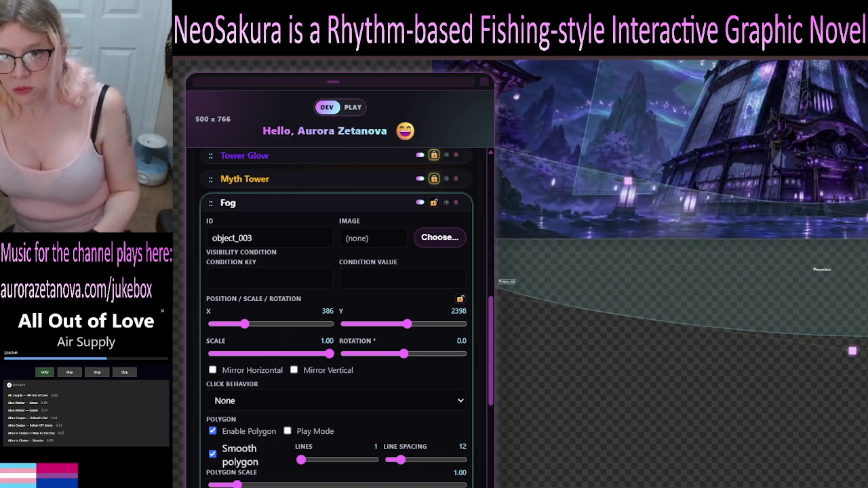
{"action": "scroll", "coordinate": [714, 417], "scroll_direction": "down", "scroll_amount": 3}
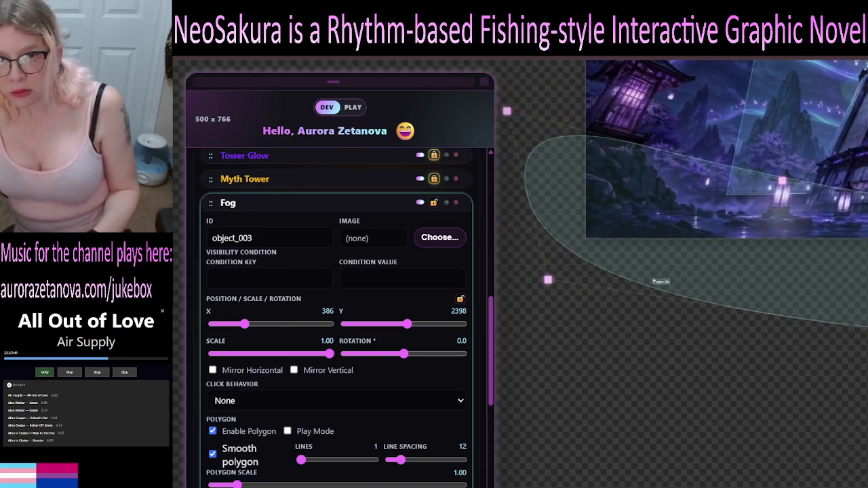
{"action": "scroll", "coordinate": [676, 405], "scroll_direction": "down", "scroll_amount": 5}
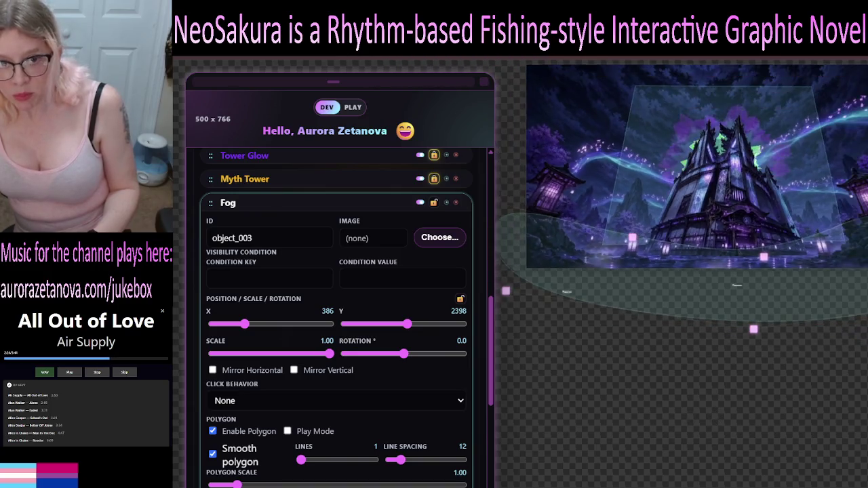
{"action": "mouse_move", "coordinate": [568, 204]}
{"action": "left_mouse_down"}
{"action": "mouse_move", "coordinate": [568, 241]}
{"action": "mouse_move", "coordinate": [567, 225]}
{"action": "left_mouse_up"}
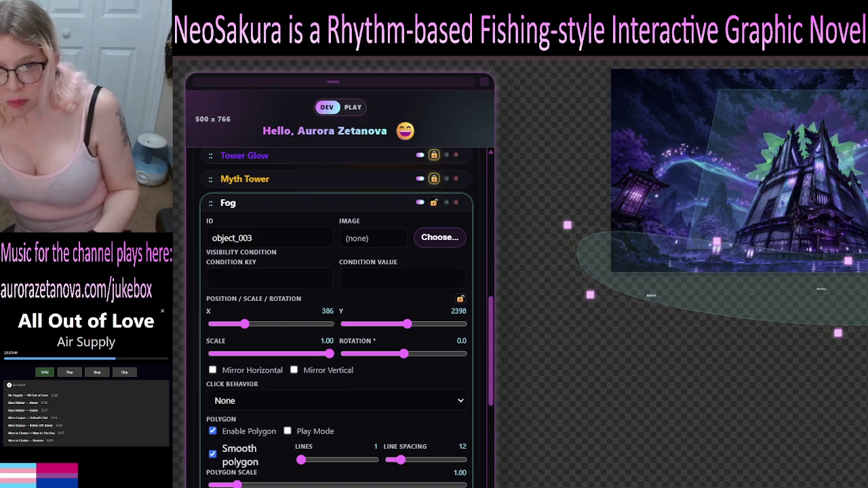
Zoom in and pan across the canvas to inspect the reshaped fog along the tower base.
{"action": "scroll", "coordinate": [662, 300], "scroll_direction": "up", "scroll_amount": 3}
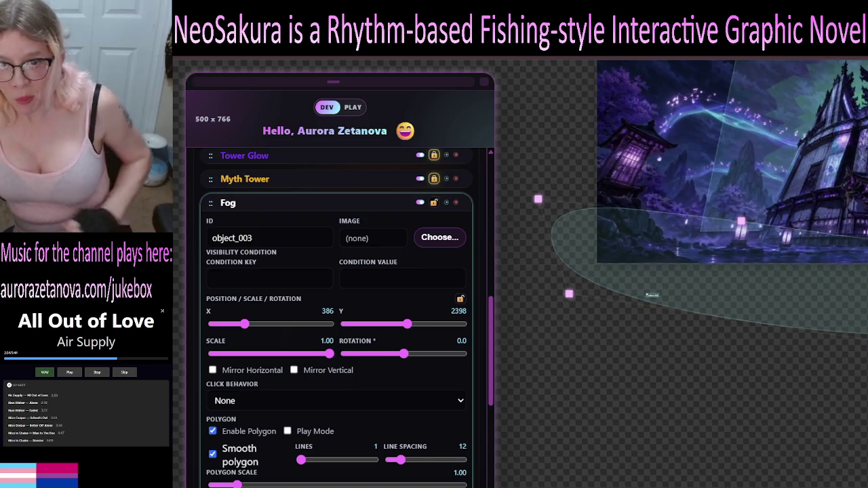
{"action": "scroll", "coordinate": [662, 300], "scroll_direction": "up", "scroll_amount": 1}
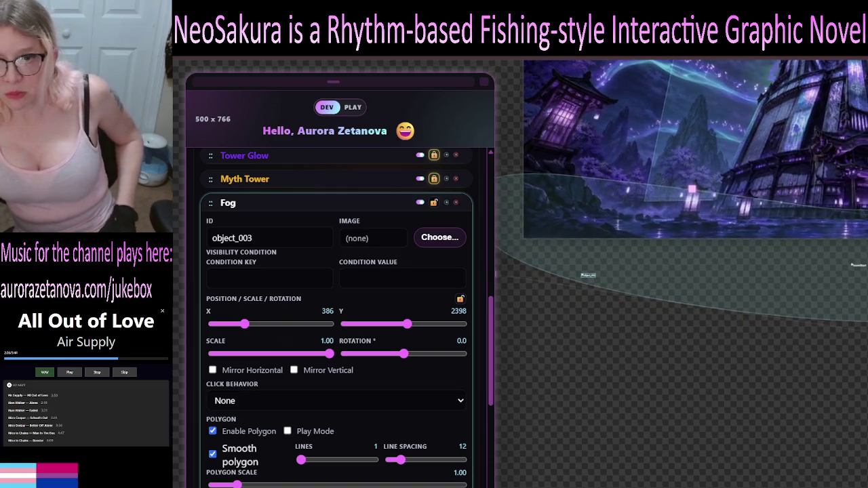
{"action": "scroll", "coordinate": [662, 300], "scroll_direction": "up", "scroll_amount": 2}
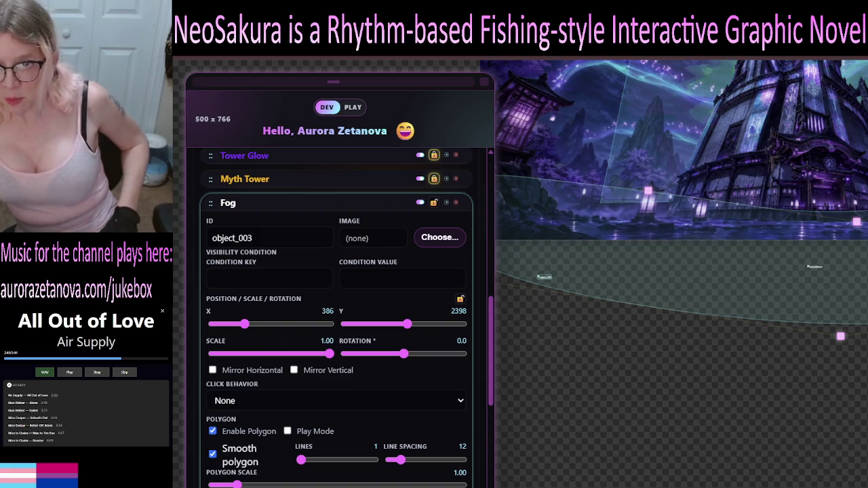
{"action": "scroll", "coordinate": [679, 271], "scroll_direction": "right", "scroll_amount": 2}
{"action": "scroll", "coordinate": [824, 364], "scroll_direction": "left", "scroll_amount": 7}
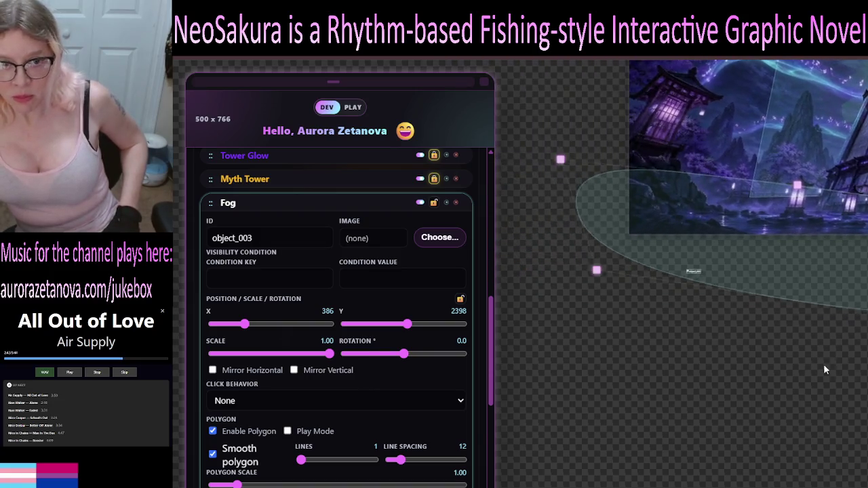
{"action": "scroll", "coordinate": [852, 353], "scroll_direction": "up", "scroll_amount": 3}
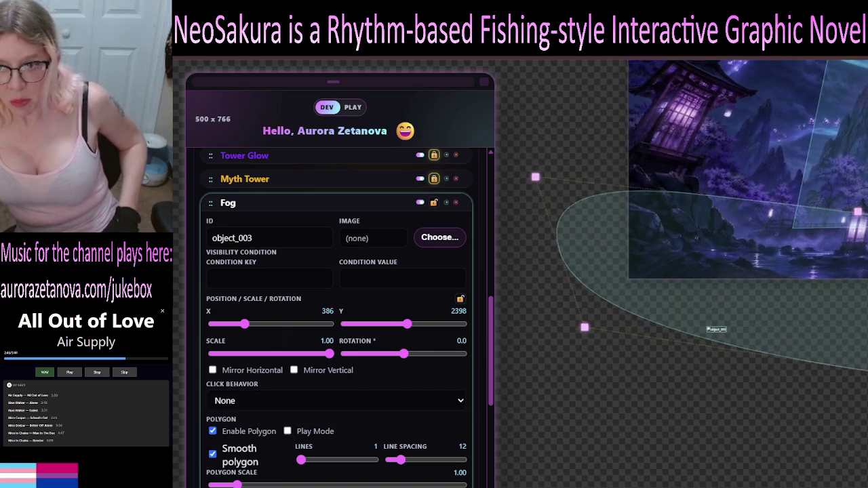
{"action": "scroll", "coordinate": [827, 381], "scroll_direction": "right", "scroll_amount": 2}
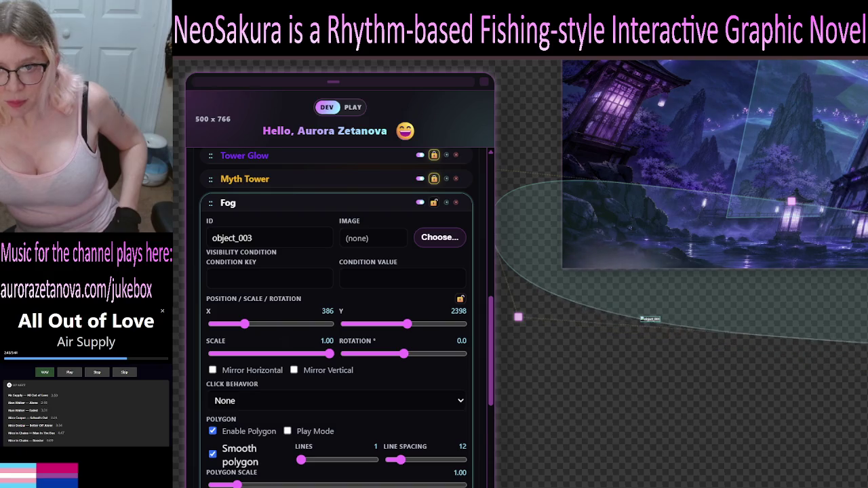
{"action": "scroll", "coordinate": [681, 204], "scroll_direction": "right", "scroll_amount": 6}
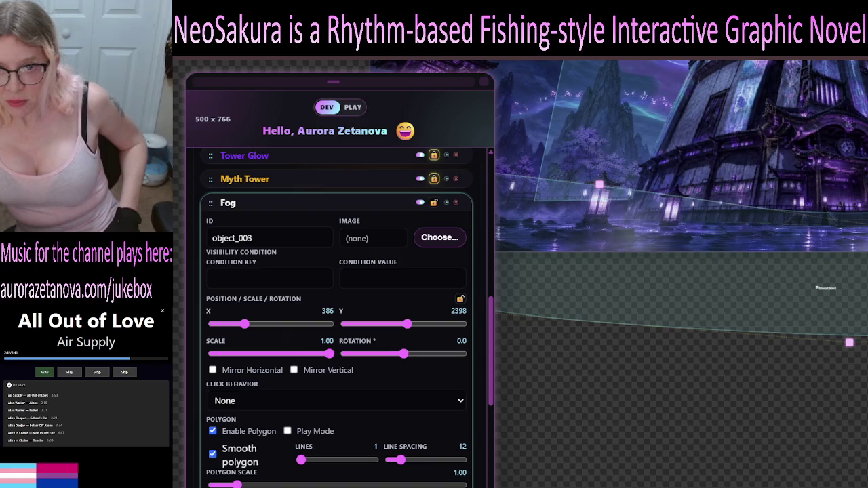
{"action": "scroll", "coordinate": [681, 203], "scroll_direction": "right", "scroll_amount": 5}
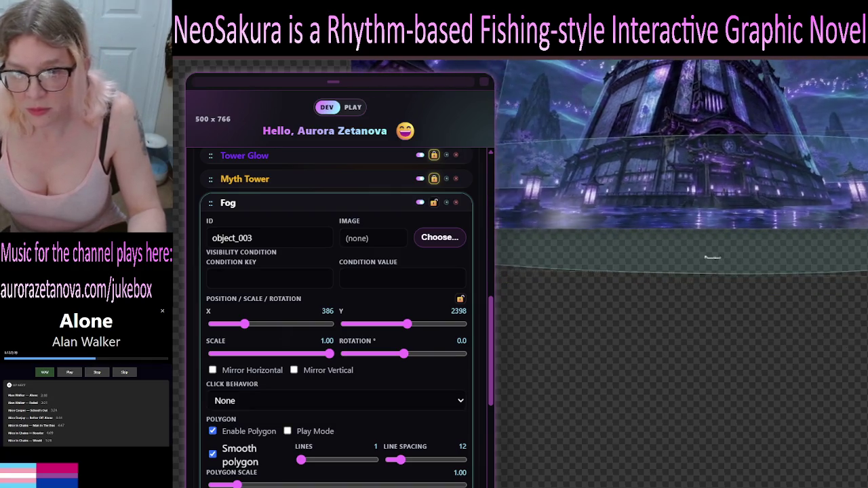
{"action": "scroll", "coordinate": [257, 280], "scroll_direction": "up", "scroll_amount": 3}
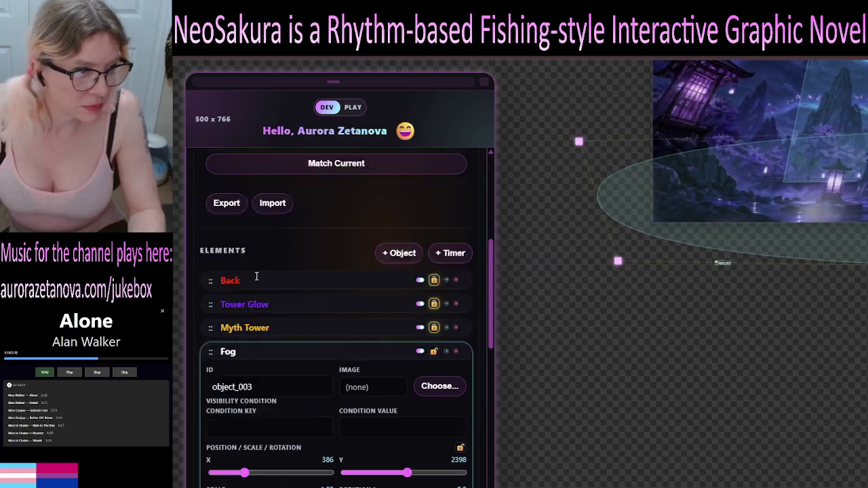
Turn off 'Smooth polygon' for the Fog element so its edges are straight.
{"action": "scroll", "coordinate": [282, 314], "scroll_direction": "down", "scroll_amount": 2}
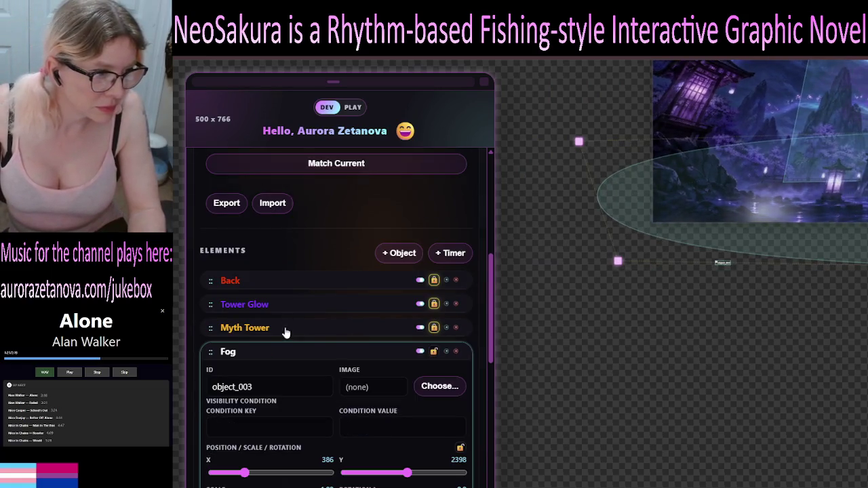
{"action": "scroll", "coordinate": [287, 327], "scroll_direction": "down", "scroll_amount": 1}
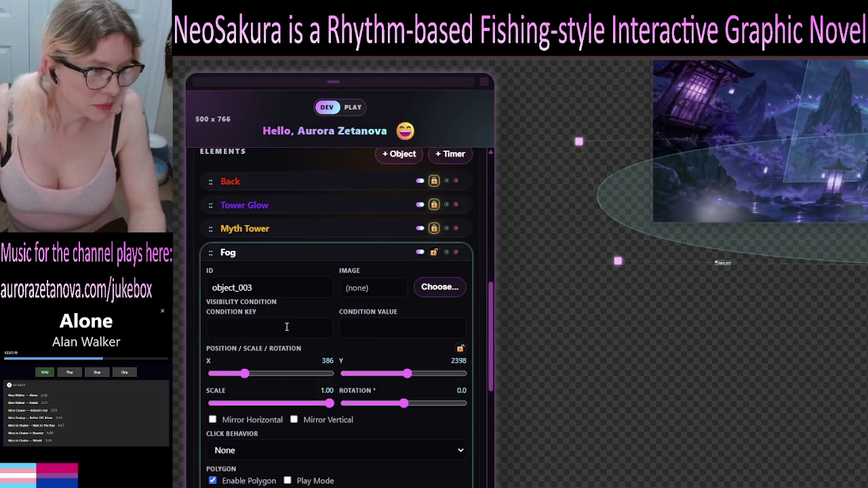
{"action": "scroll", "coordinate": [287, 326], "scroll_direction": "up", "scroll_amount": 8}
{"action": "scroll", "coordinate": [286, 325], "scroll_direction": "down", "scroll_amount": 4}
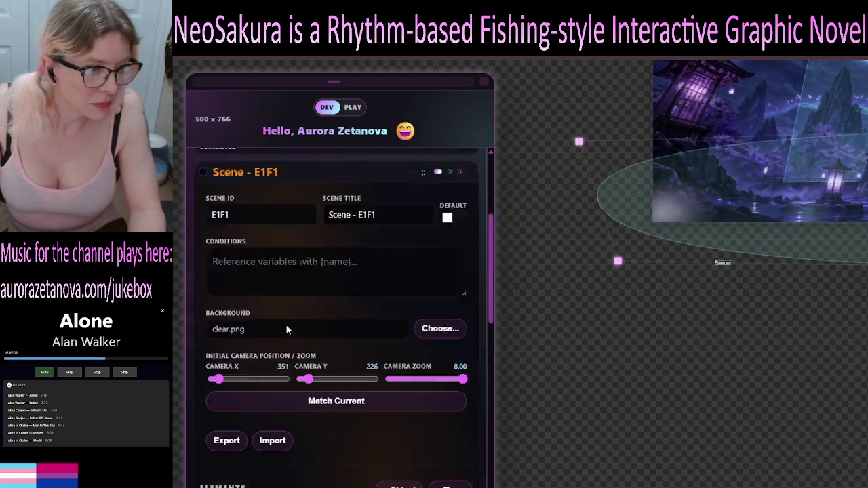
{"action": "scroll", "coordinate": [286, 329], "scroll_direction": "down", "scroll_amount": 6}
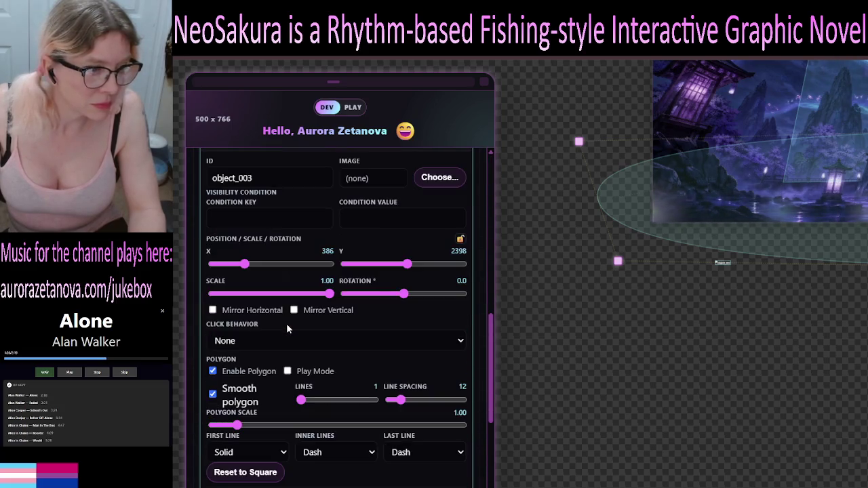
{"action": "left_click", "coordinate": [213, 394]}
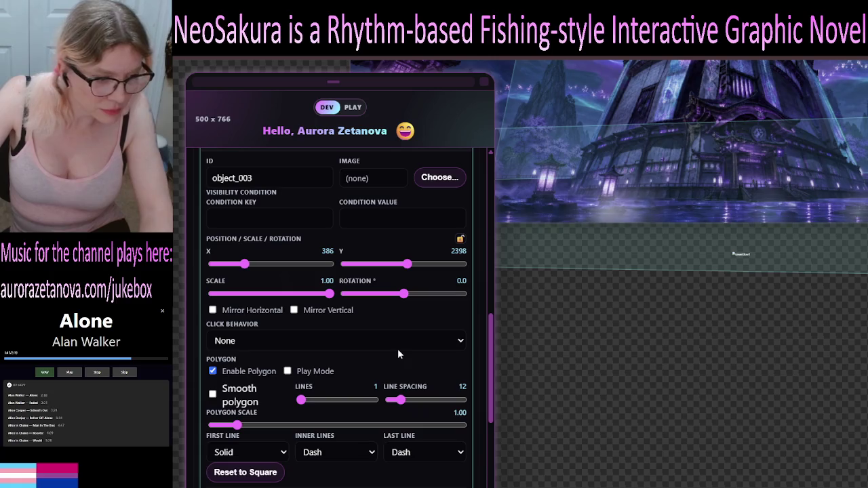
{"action": "scroll", "coordinate": [397, 352], "scroll_direction": "down", "scroll_amount": 3}
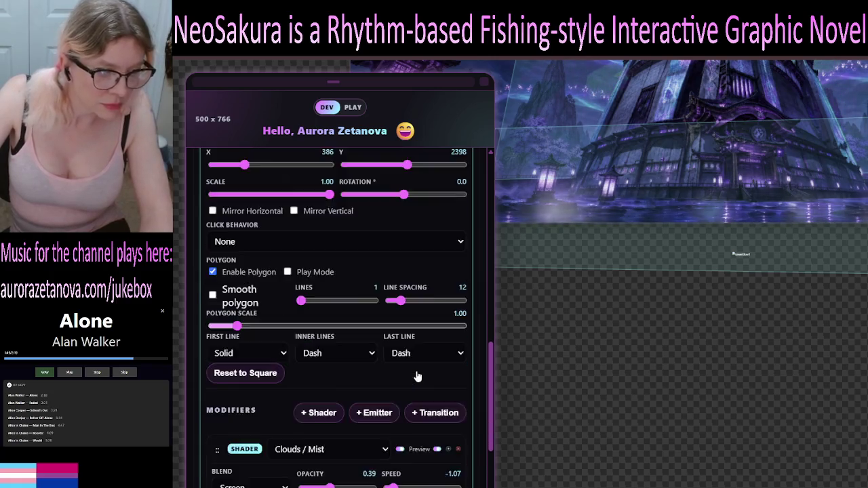
Try the Billow (breathing) mist animation, experimenting with speeds and ending at 0.468.
{"action": "scroll", "coordinate": [417, 377], "scroll_direction": "down", "scroll_amount": 6}
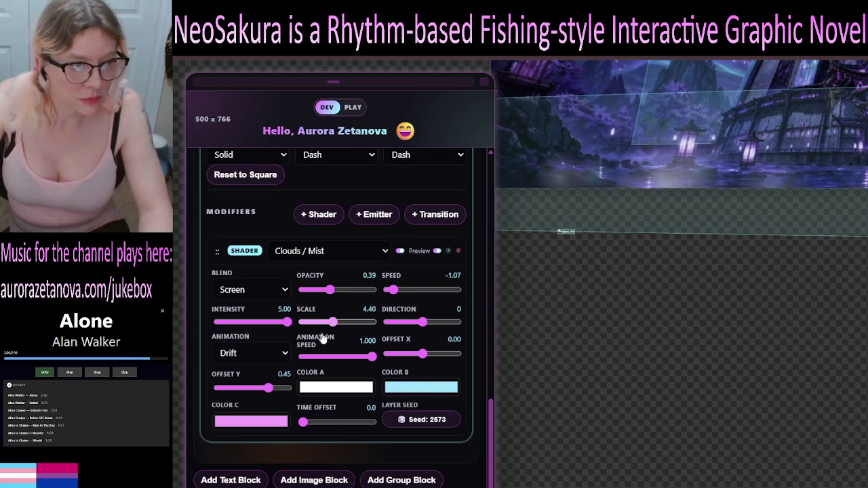
{"action": "left_click", "coordinate": [284, 358]}
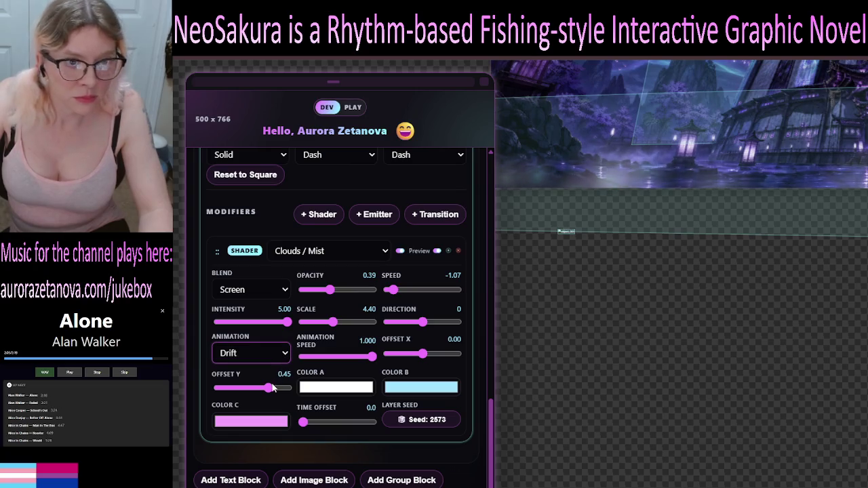
{"action": "left_click", "coordinate": [271, 387]}
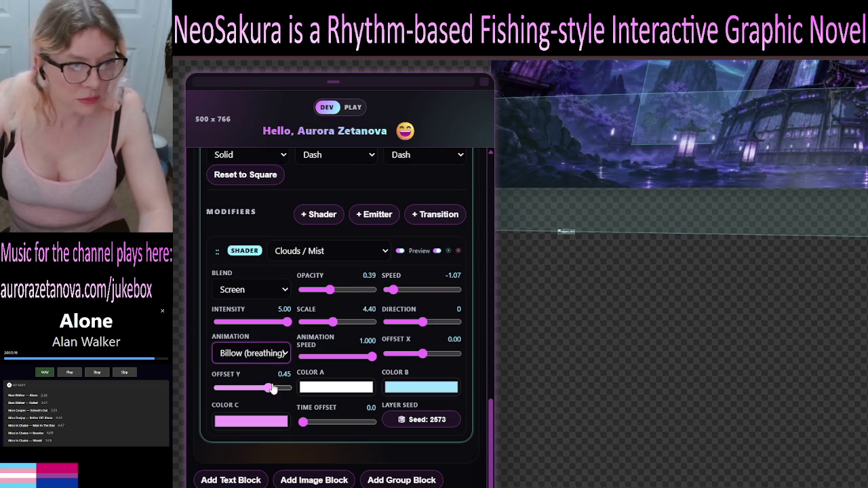
{"action": "left_click_drag", "start_coordinate": [372, 356], "coordinate": [318, 364]}
{"action": "key", "text": "ctrl+z"}
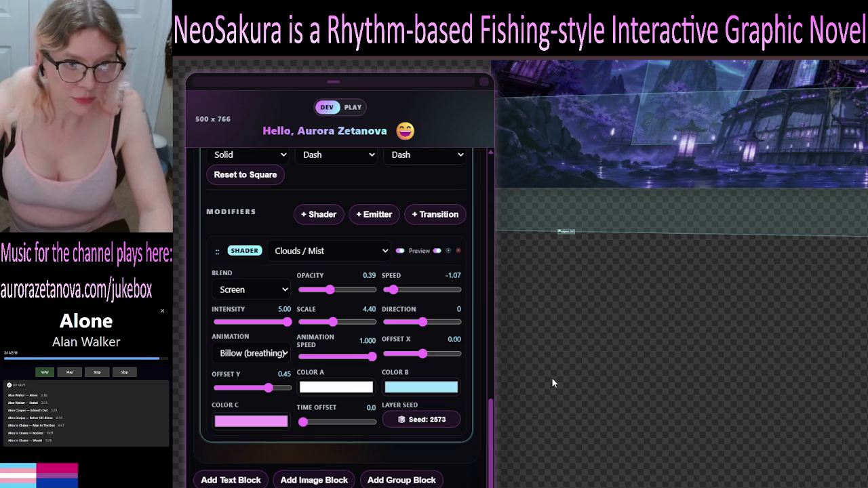
{"action": "mouse_move", "coordinate": [373, 357]}
{"action": "left_mouse_down"}
{"action": "mouse_move", "coordinate": [310, 360]}
{"action": "mouse_move", "coordinate": [372, 366]}
{"action": "mouse_move", "coordinate": [346, 361]}
{"action": "left_mouse_up"}
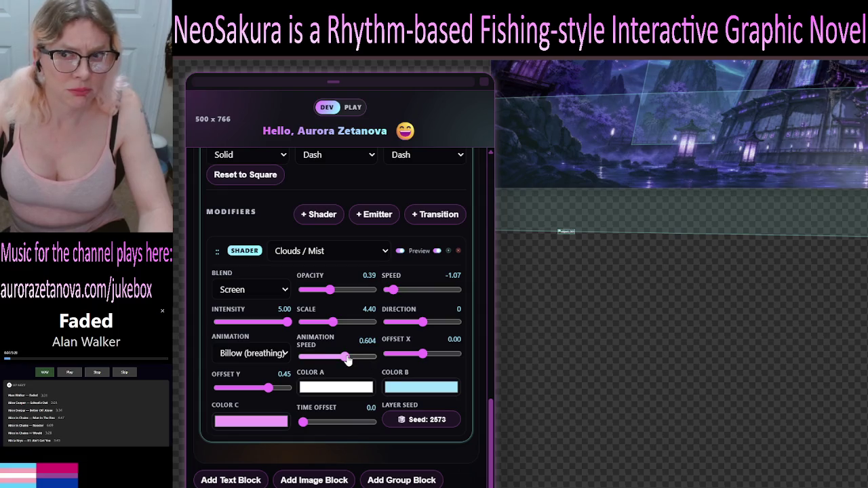
{"action": "left_click_drag", "start_coordinate": [331, 362], "coordinate": [314, 364]}
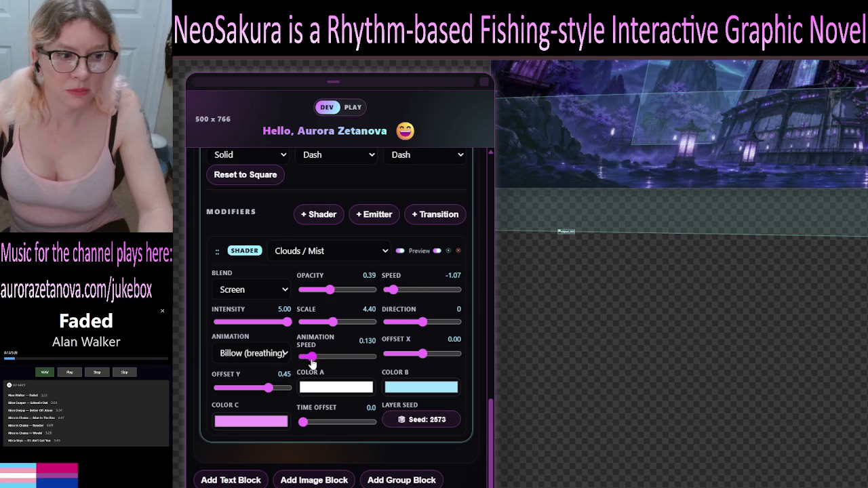
{"action": "left_click_drag", "start_coordinate": [310, 365], "coordinate": [310, 364]}
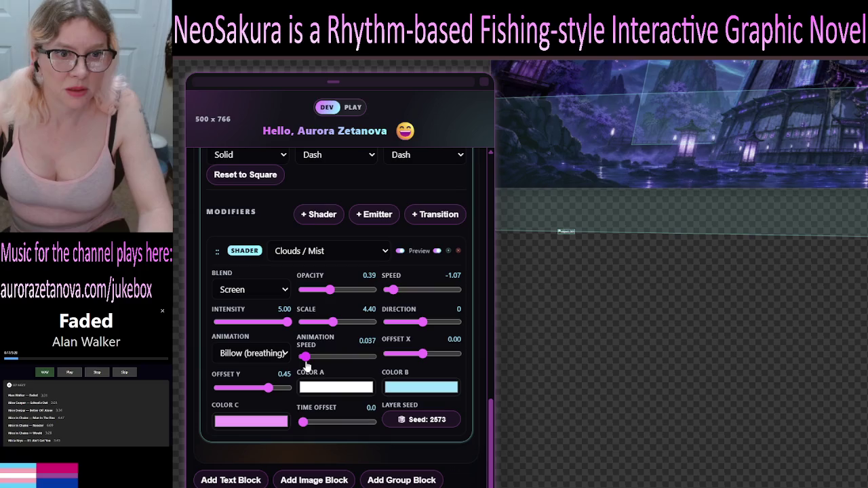
{"action": "left_click", "coordinate": [334, 362]}
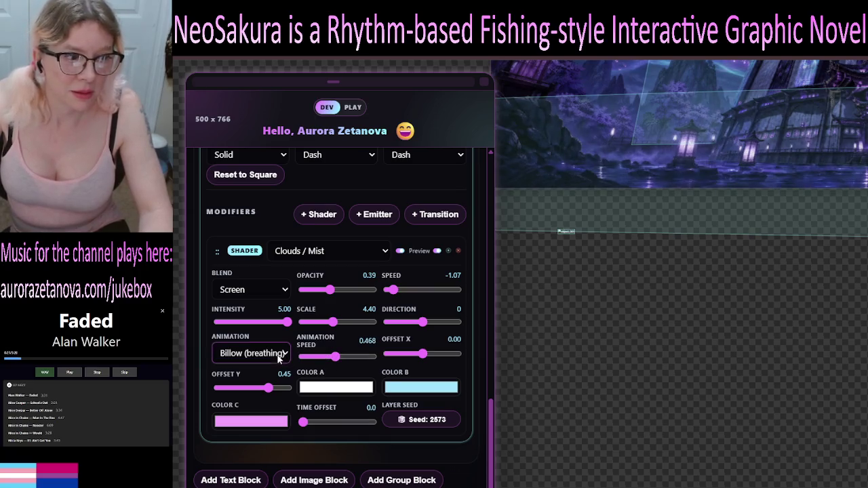
Cycle through Swirl at about 0.963 speed and Layered (parallax), settling on Drift animation.
{"action": "key", "text": "Down"}
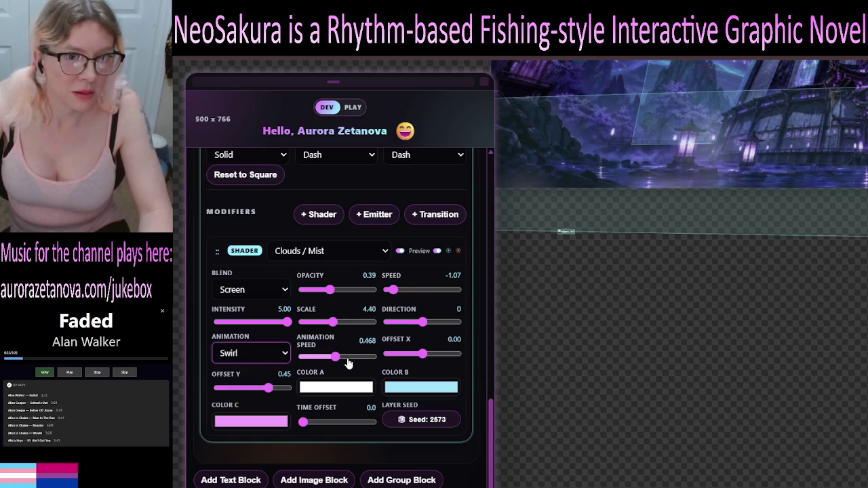
{"action": "left_click", "coordinate": [346, 363]}
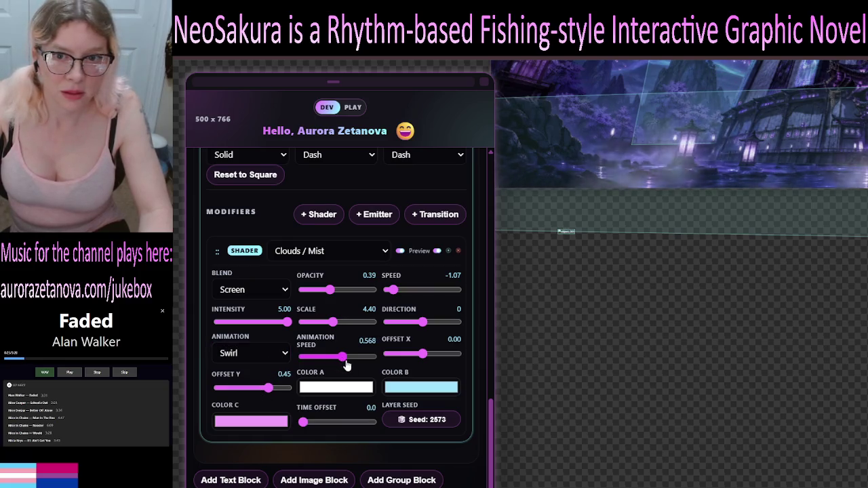
{"action": "left_click_drag", "start_coordinate": [346, 365], "coordinate": [379, 367]}
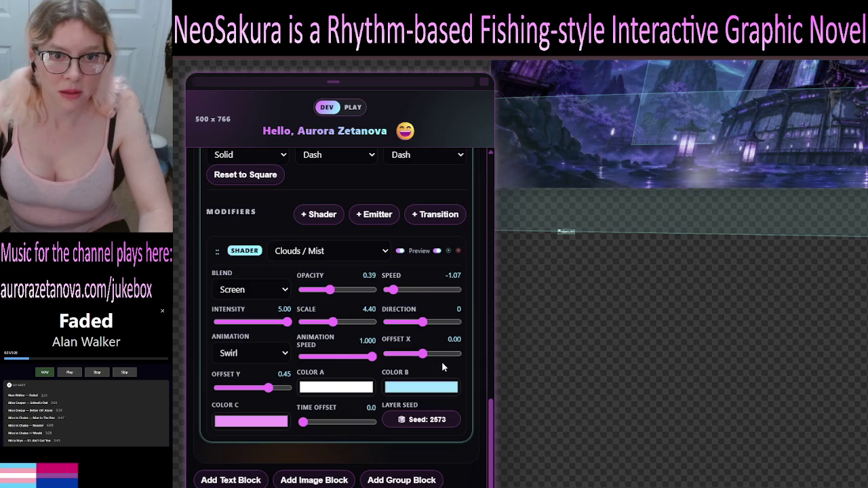
{"action": "left_click", "coordinate": [282, 354]}
{"action": "left_click", "coordinate": [275, 422]}
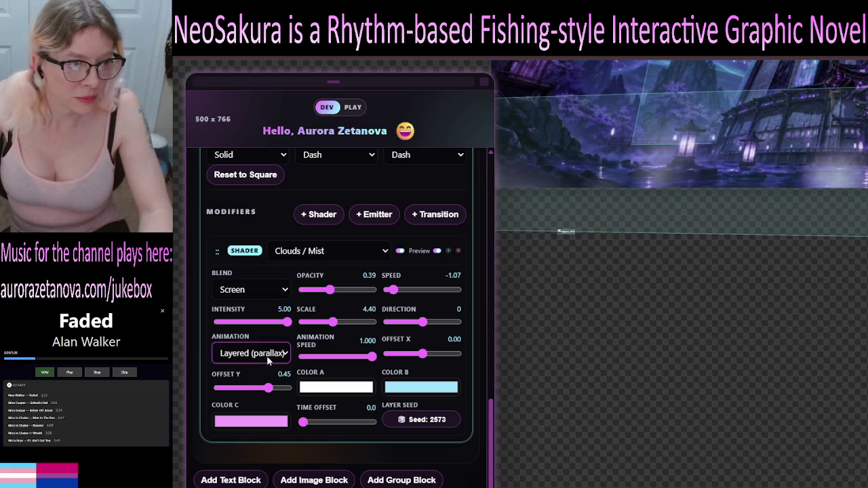
{"action": "key", "text": "Down"}
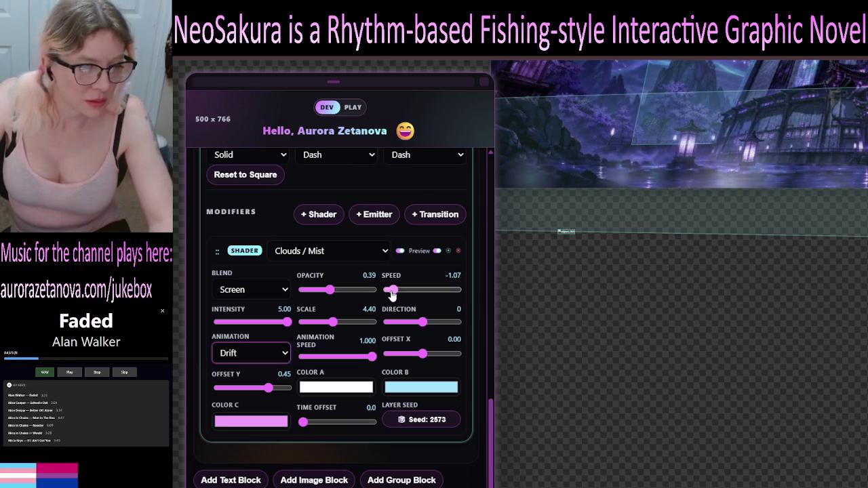
Set the mist Scale to 8.70 and tune the drift Speed to -0.64.
{"action": "left_click_drag", "start_coordinate": [333, 326], "coordinate": [364, 331]}
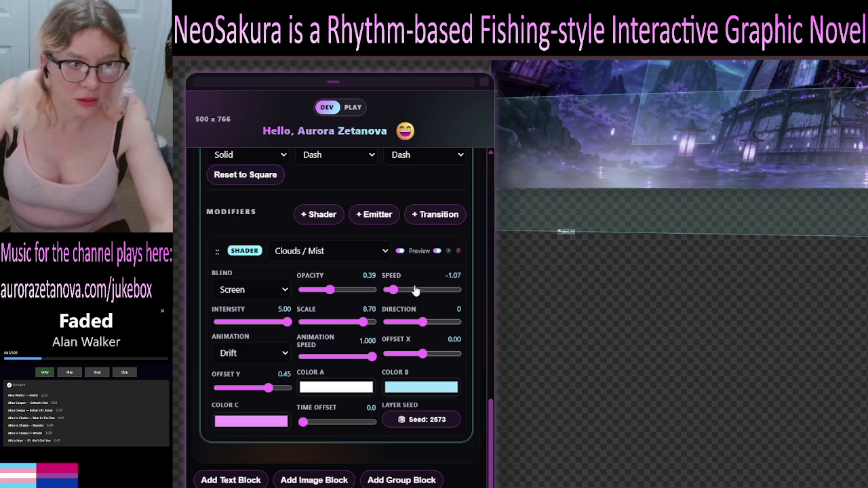
{"action": "mouse_move", "coordinate": [396, 294]}
{"action": "left_mouse_down"}
{"action": "mouse_move", "coordinate": [390, 299]}
{"action": "mouse_move", "coordinate": [400, 302]}
{"action": "left_mouse_up"}
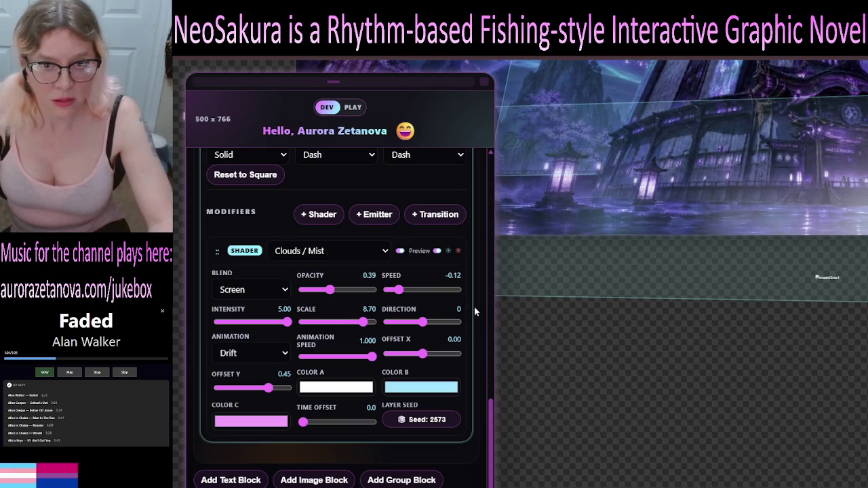
{"action": "left_click_drag", "start_coordinate": [400, 294], "coordinate": [399, 295]}
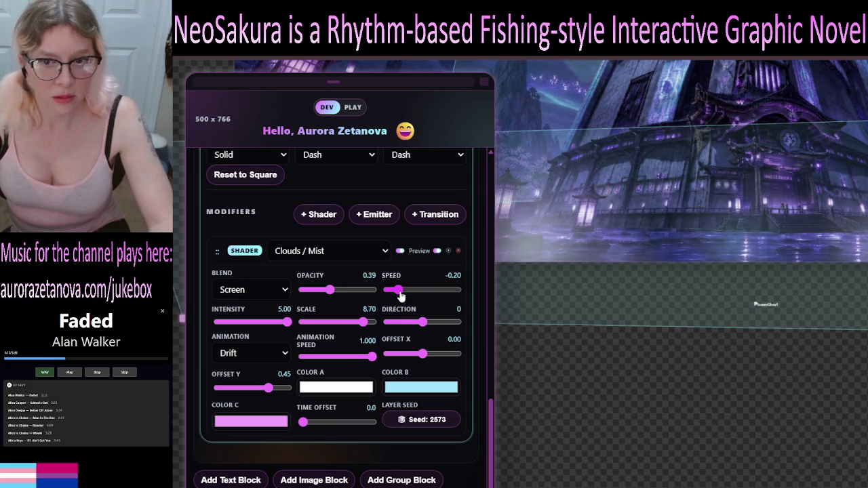
{"action": "left_click_drag", "start_coordinate": [399, 290], "coordinate": [403, 290]}
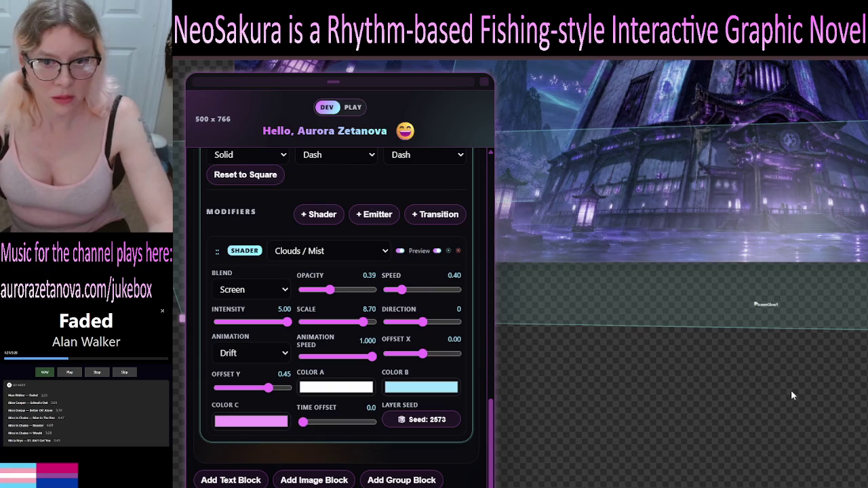
{"action": "left_click_drag", "start_coordinate": [403, 291], "coordinate": [396, 291]}
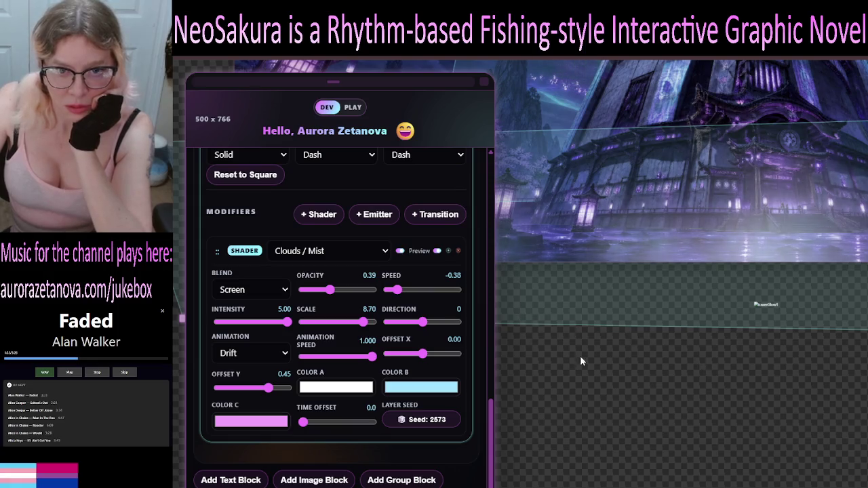
{"action": "left_click_drag", "start_coordinate": [397, 290], "coordinate": [395, 299]}
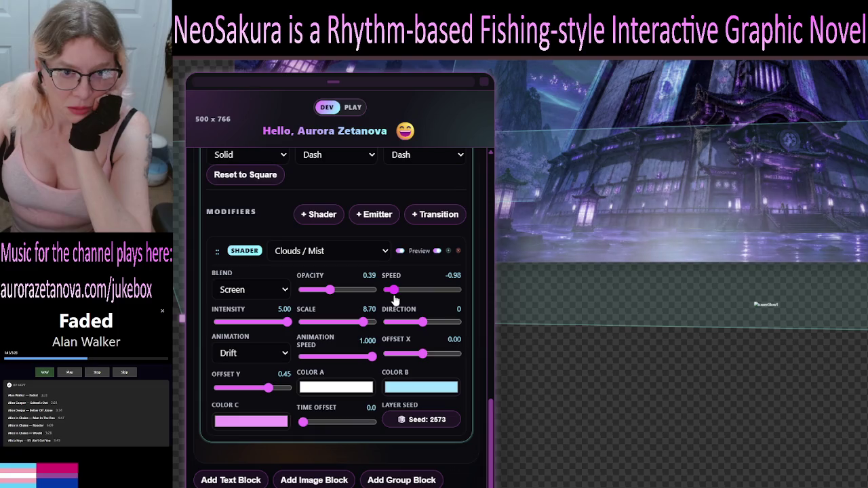
{"action": "mouse_move", "coordinate": [394, 299]}
{"action": "left_mouse_down"}
{"action": "mouse_move", "coordinate": [406, 299]}
{"action": "mouse_move", "coordinate": [396, 299]}
{"action": "left_mouse_up"}
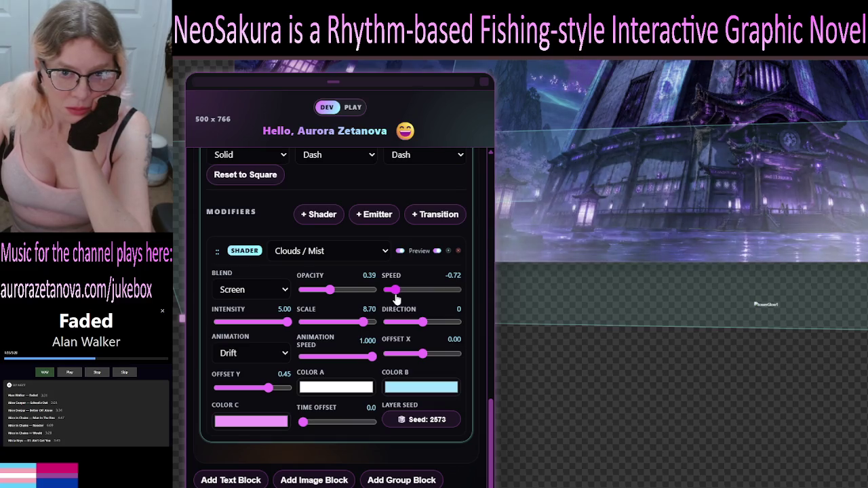
{"action": "mouse_move", "coordinate": [396, 299]}
{"action": "left_mouse_down"}
{"action": "mouse_move", "coordinate": [386, 305]}
{"action": "mouse_move", "coordinate": [394, 306]}
{"action": "left_mouse_up"}
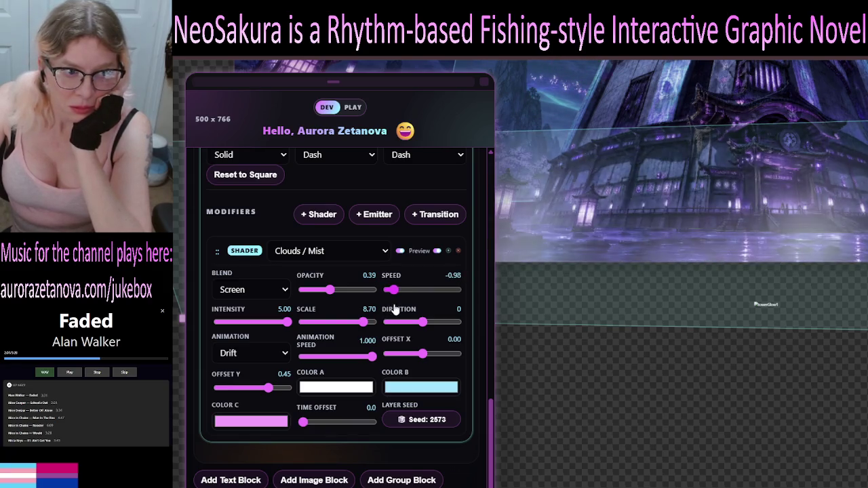
{"action": "key", "text": "Right"}
{"action": "key", "text": "Right"}
{"action": "key", "text": "Right"}
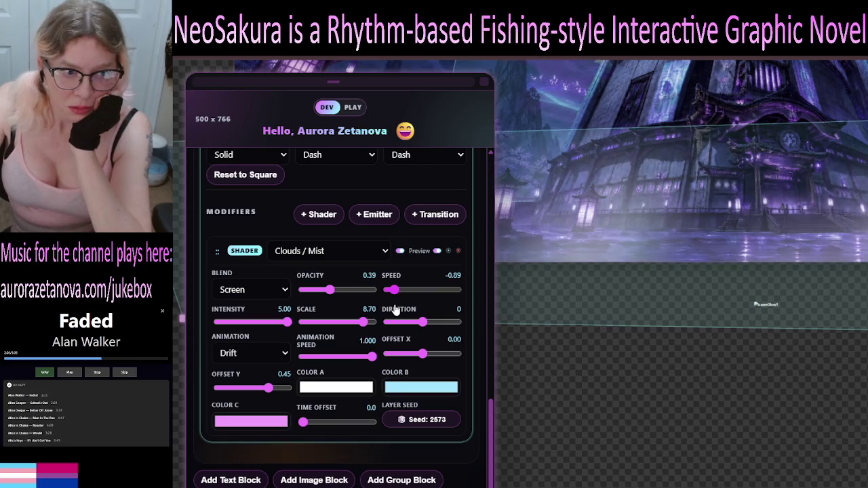
{"action": "key", "text": "Right"}
{"action": "key", "text": "Right"}
{"action": "key", "text": "Right"}
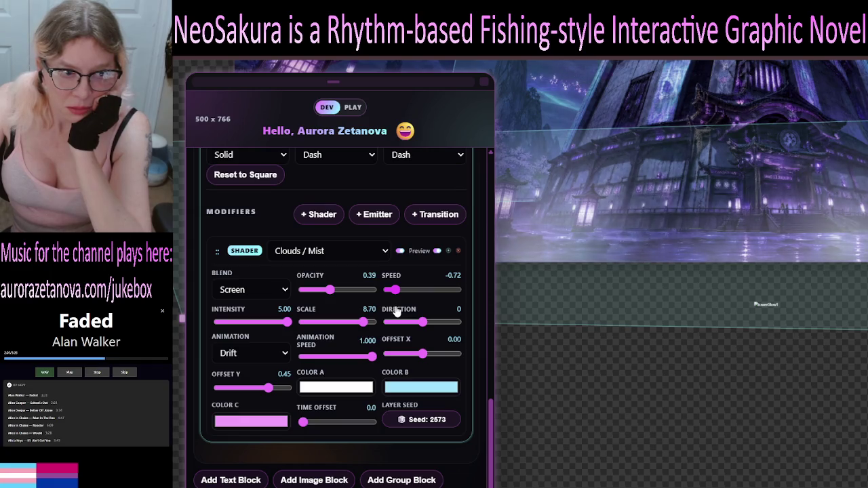
{"action": "key", "text": "Right"}
{"action": "key", "text": "Right"}
{"action": "key", "text": "Right"}
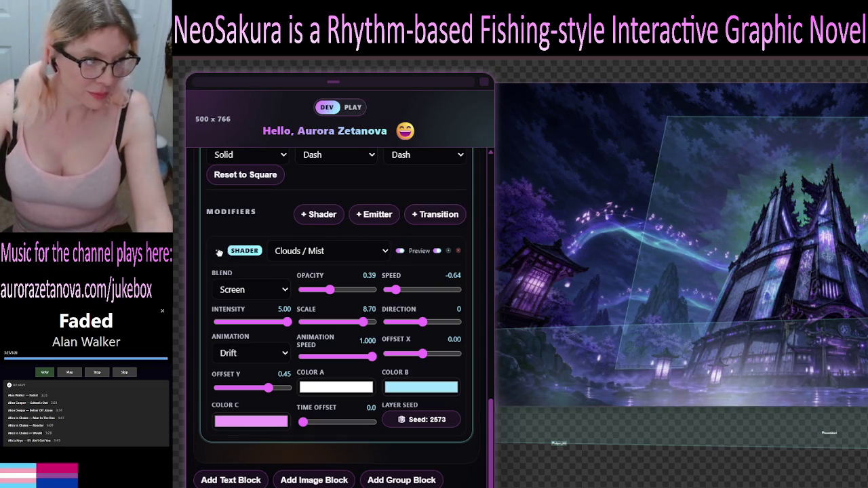
Collapse the Clouds / Mist shader block to reveal the Fog polygon options.
{"action": "left_click", "coordinate": [252, 251]}
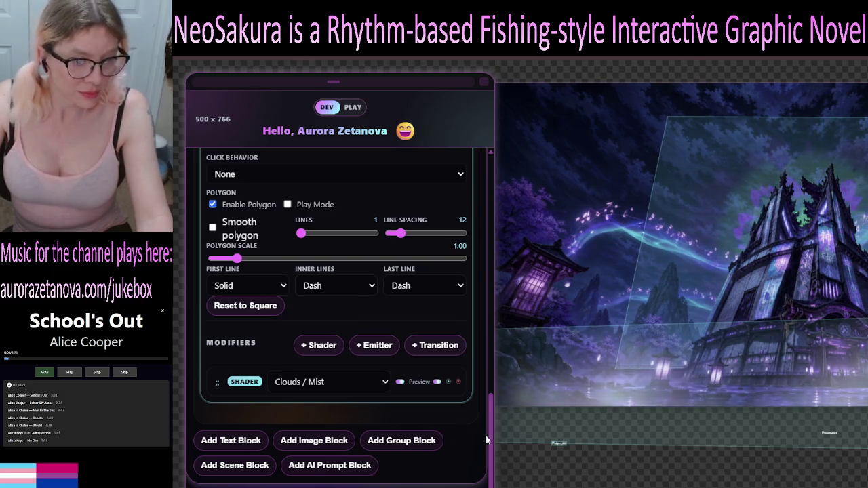
Collapse the Fog element's settings and lock it.
{"action": "scroll", "coordinate": [495, 419], "scroll_direction": "up", "scroll_amount": 1}
{"action": "scroll", "coordinate": [496, 418], "scroll_direction": "up", "scroll_amount": 2}
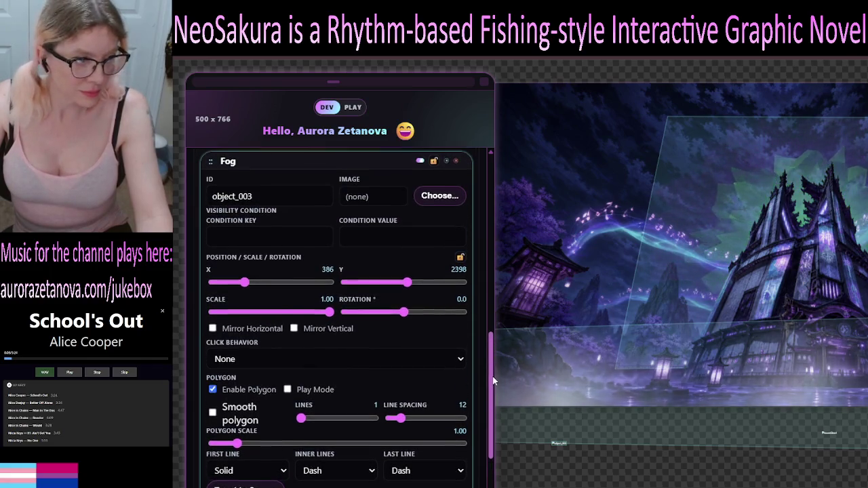
{"action": "scroll", "coordinate": [326, 374], "scroll_direction": "up", "scroll_amount": 2}
{"action": "scroll", "coordinate": [327, 374], "scroll_direction": "up", "scroll_amount": 1}
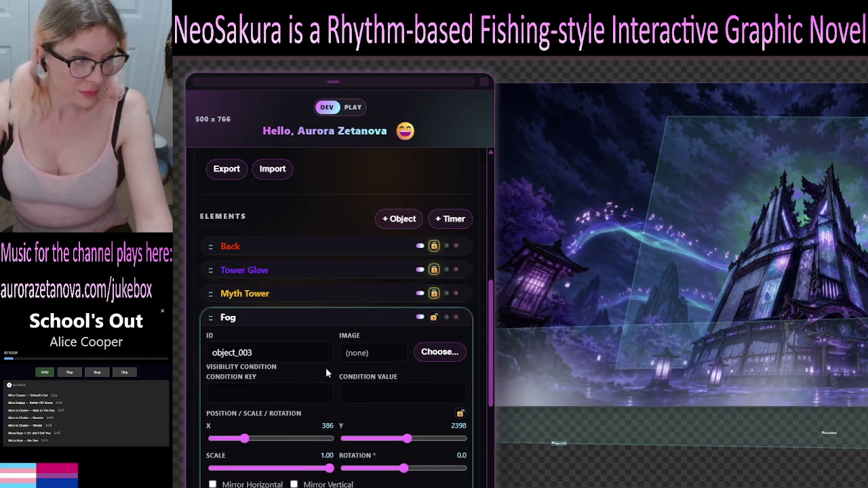
{"action": "left_click", "coordinate": [283, 318]}
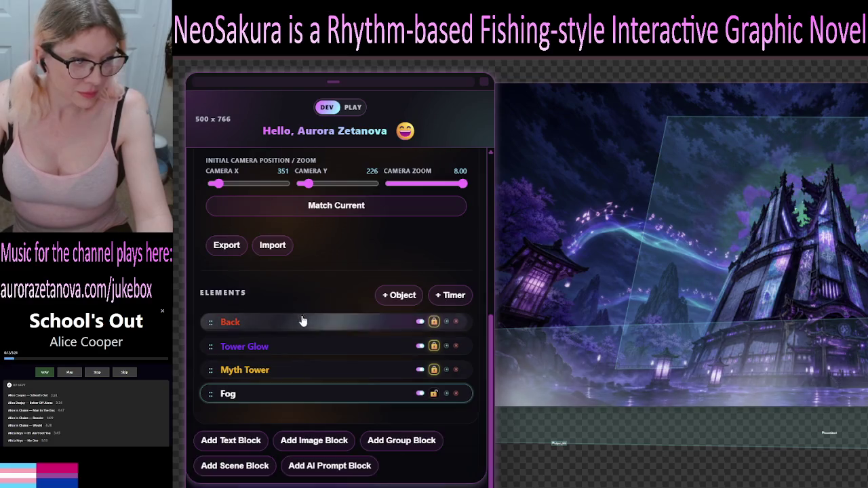
{"action": "left_click", "coordinate": [434, 393]}
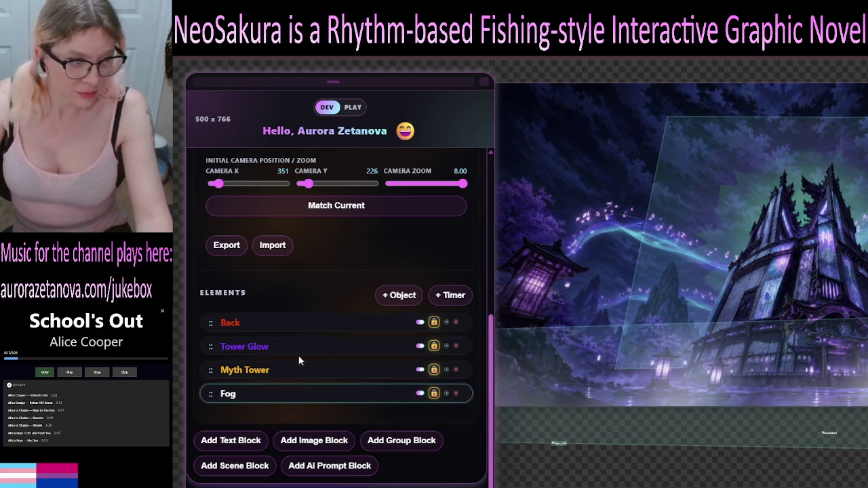
Duplicate the Tower Glow element, unlock the copy, and fold its settings away.
{"action": "left_click", "coordinate": [332, 350]}
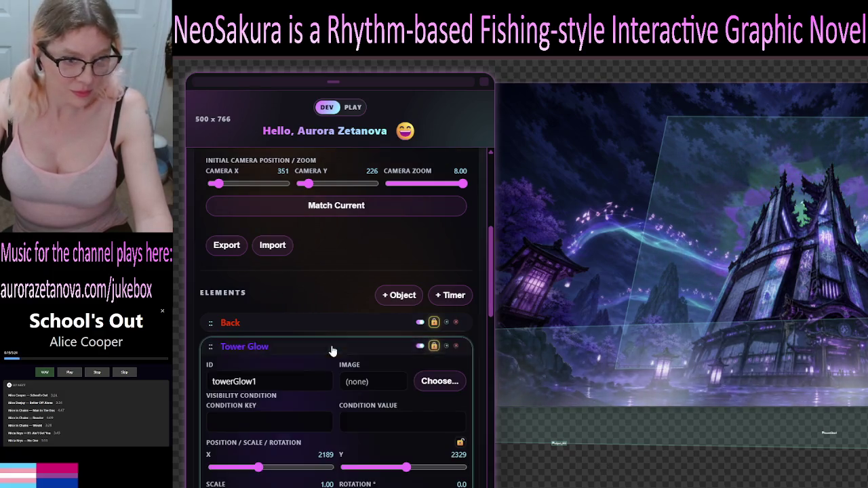
{"action": "left_click", "coordinate": [382, 349]}
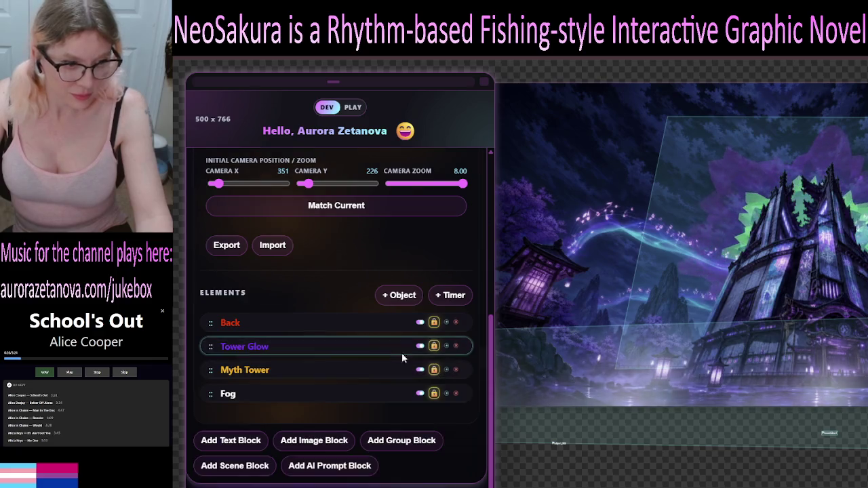
{"action": "left_click", "coordinate": [447, 346]}
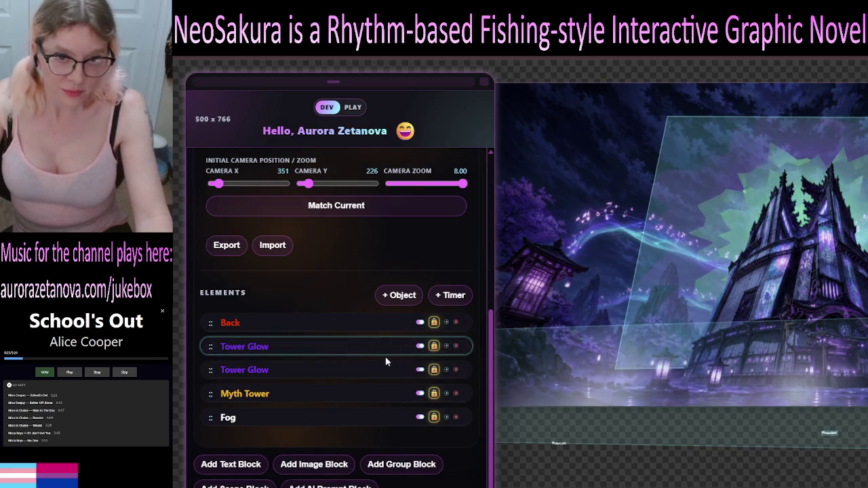
{"action": "left_click", "coordinate": [312, 375]}
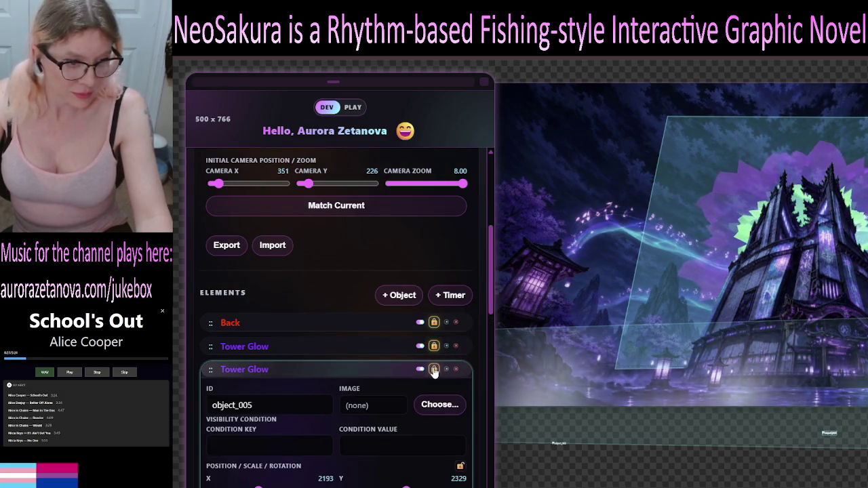
{"action": "scroll", "coordinate": [434, 366], "scroll_direction": "down", "scroll_amount": 2}
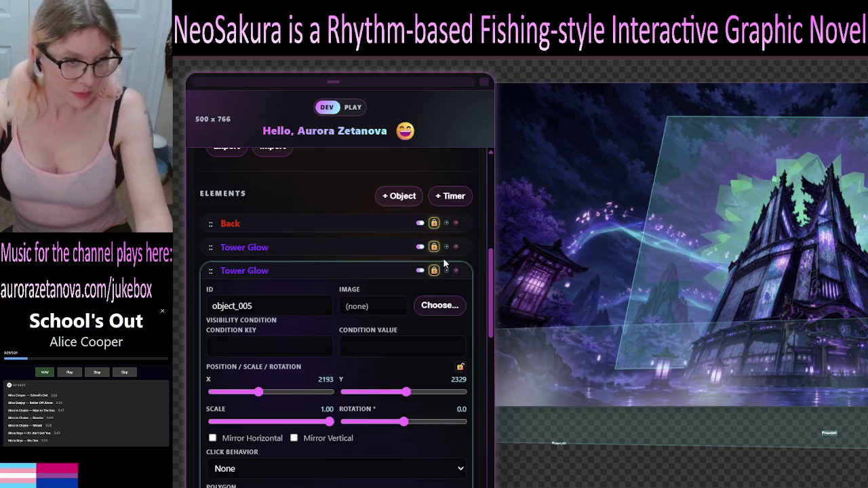
{"action": "left_click", "coordinate": [434, 272]}
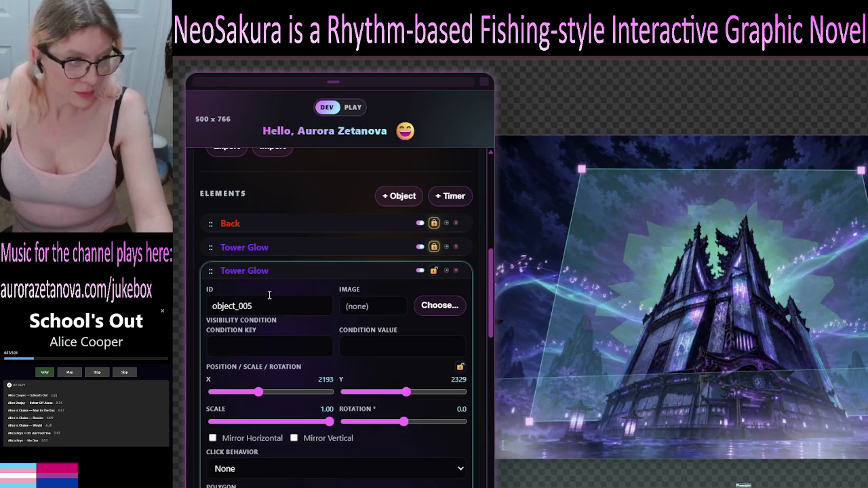
{"action": "left_click", "coordinate": [293, 269]}
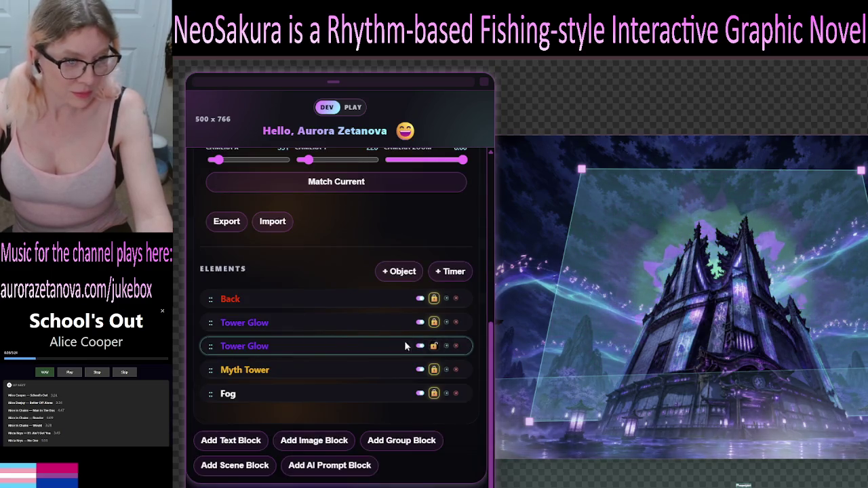